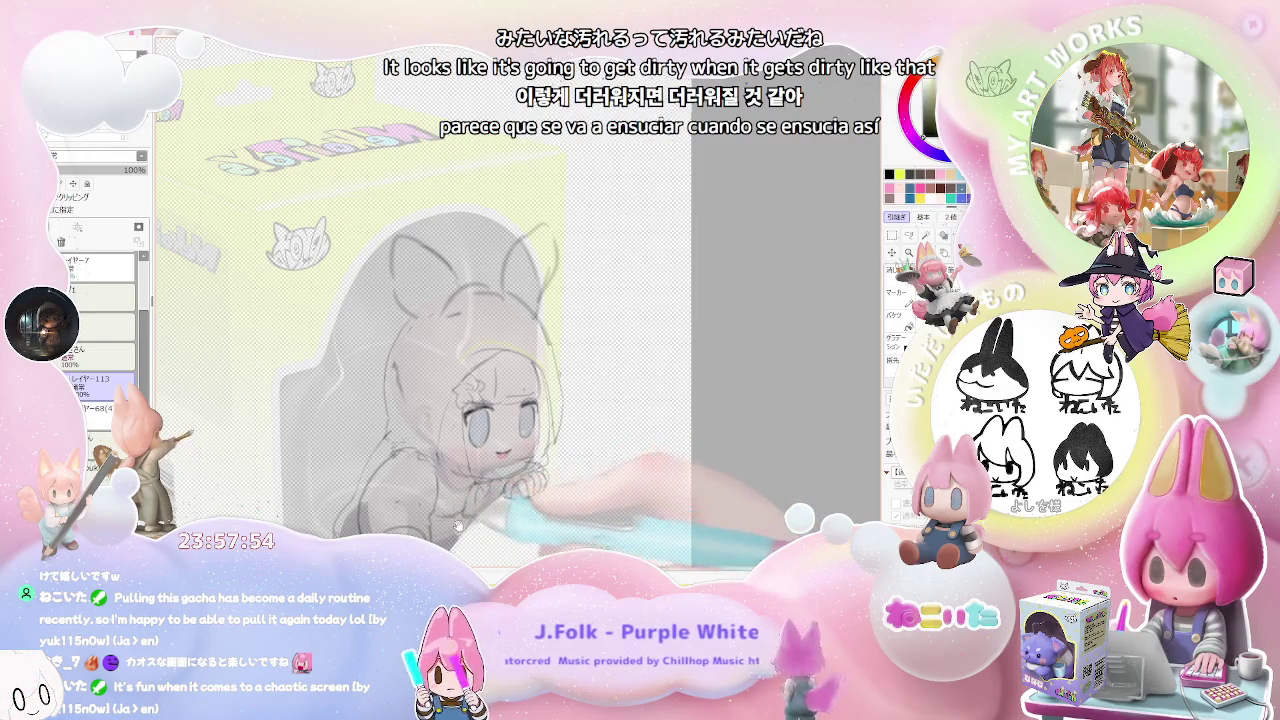
Refine the chibi girl's pencil sketch, mirroring the canvas and flipping back to check proportions.
scroll(457, 525, "down", 3)
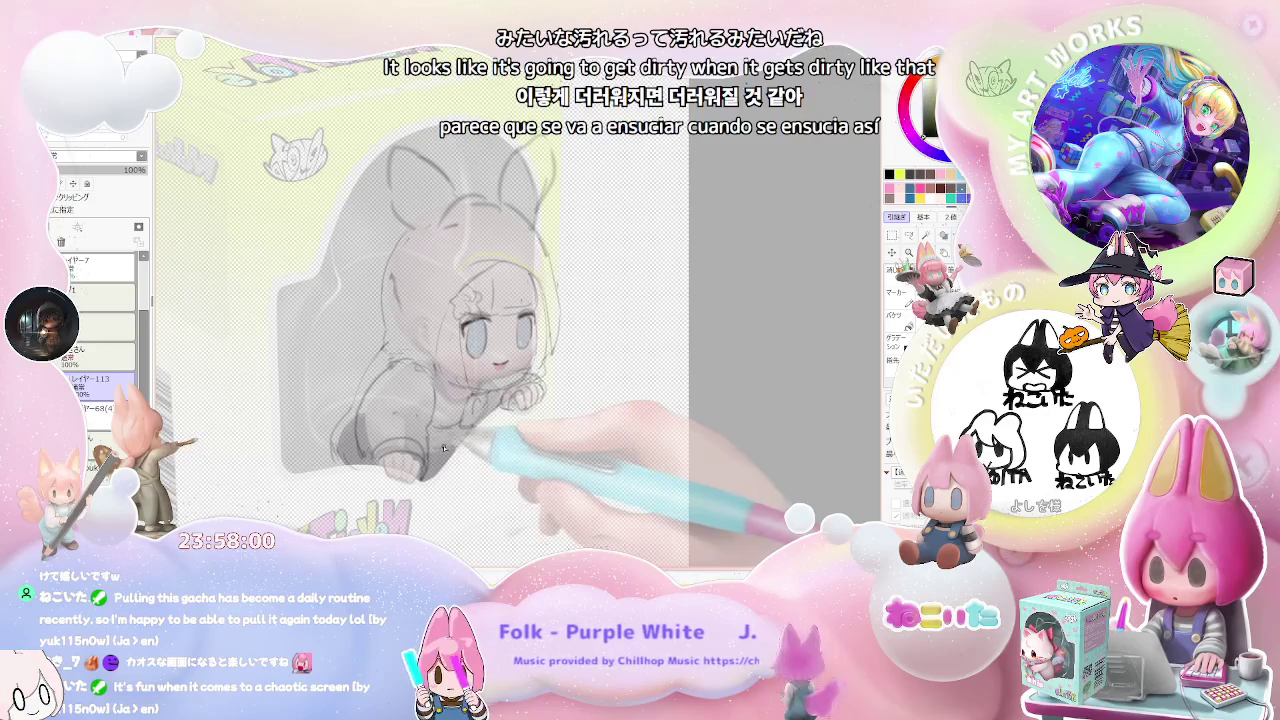
key("h")
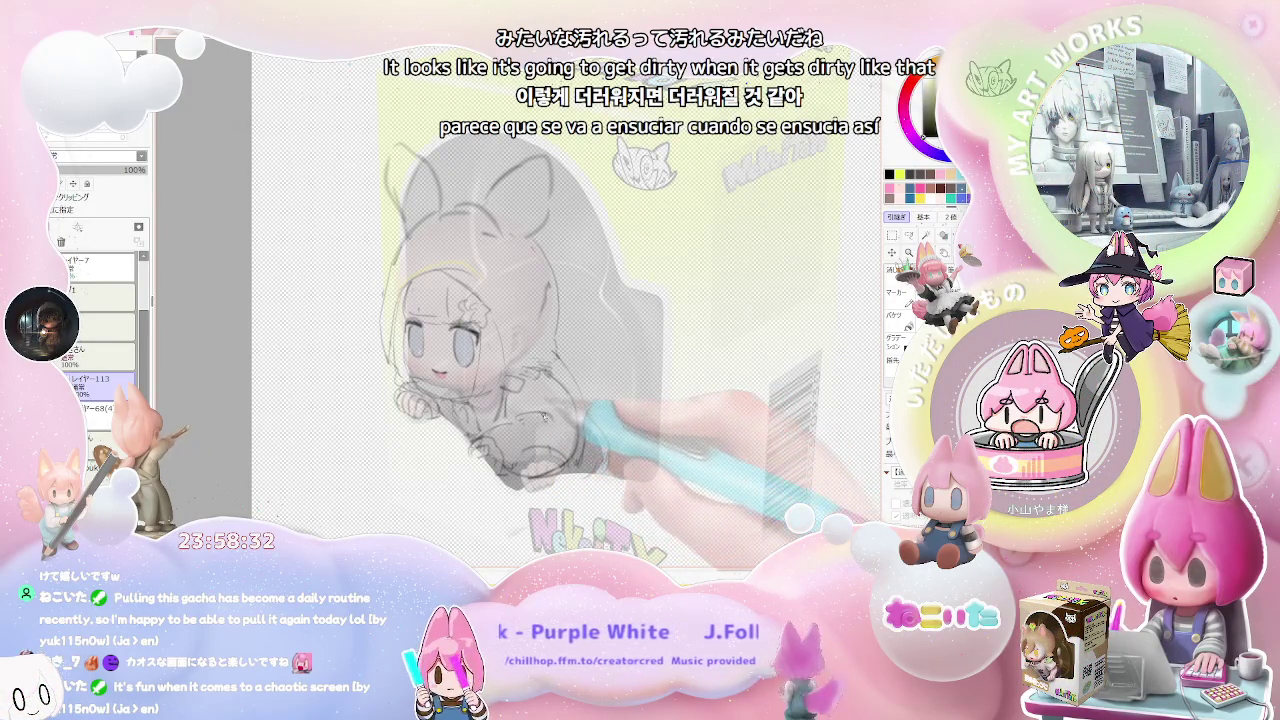
key("h")
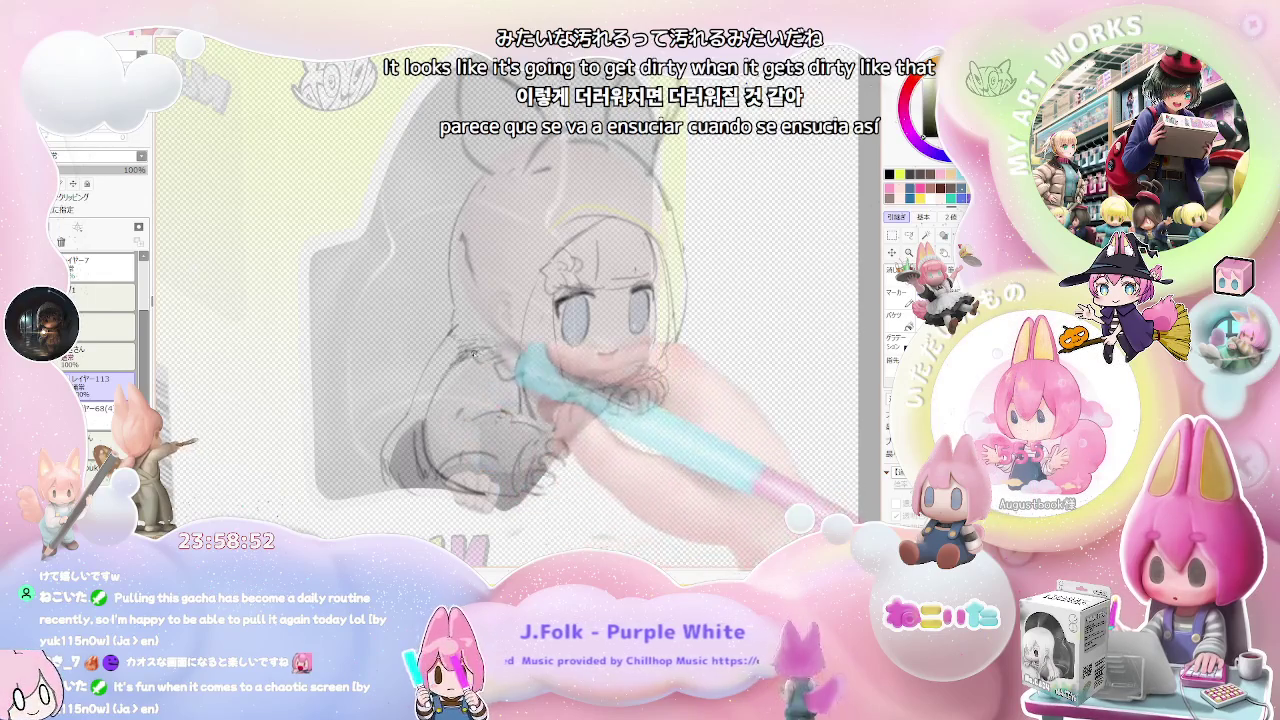
Zoom out to see the girl within the whole toy-box package, then zoom back in to sketch.
scroll(460, 431, "down", 2)
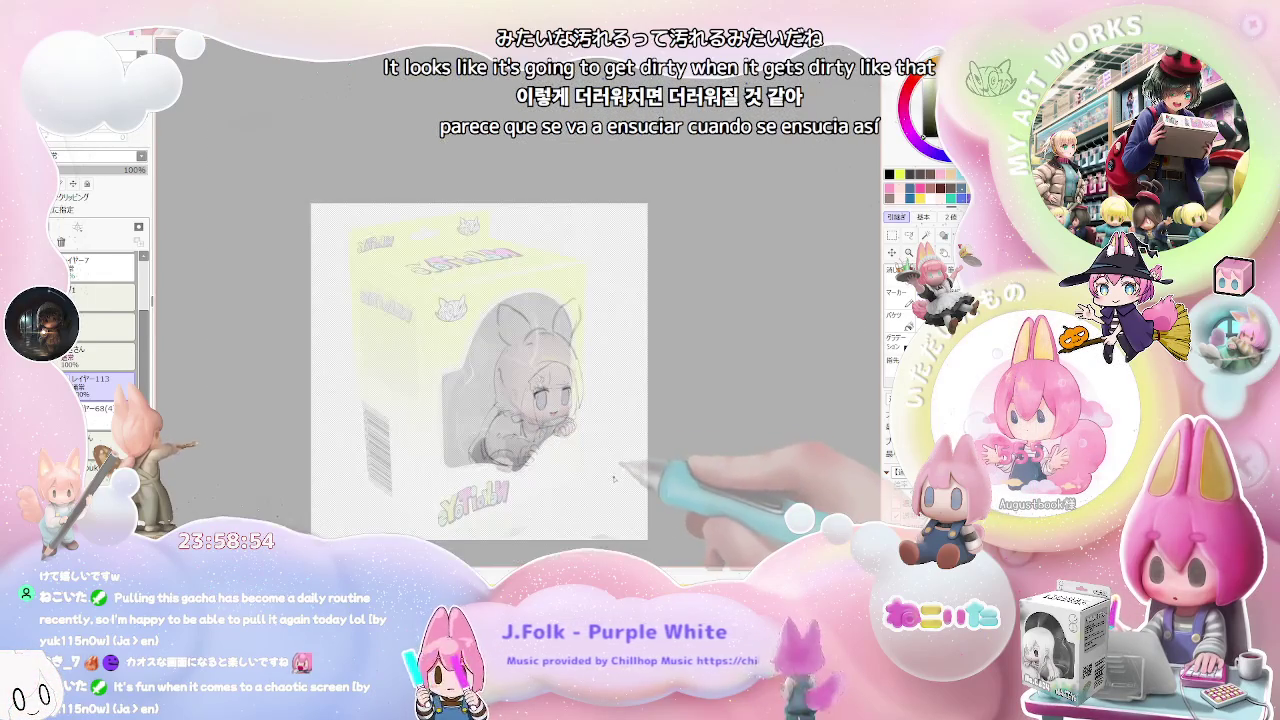
scroll(520, 420, "up", 2)
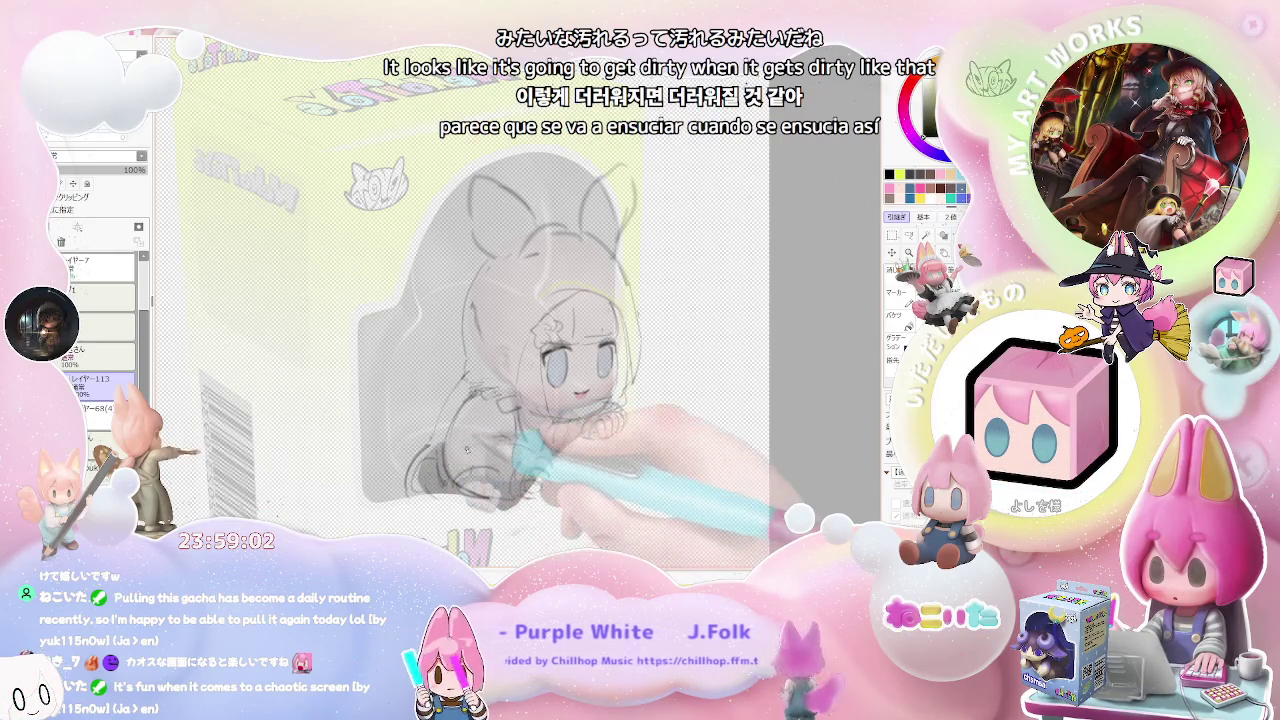
key("minus")
key("plus")
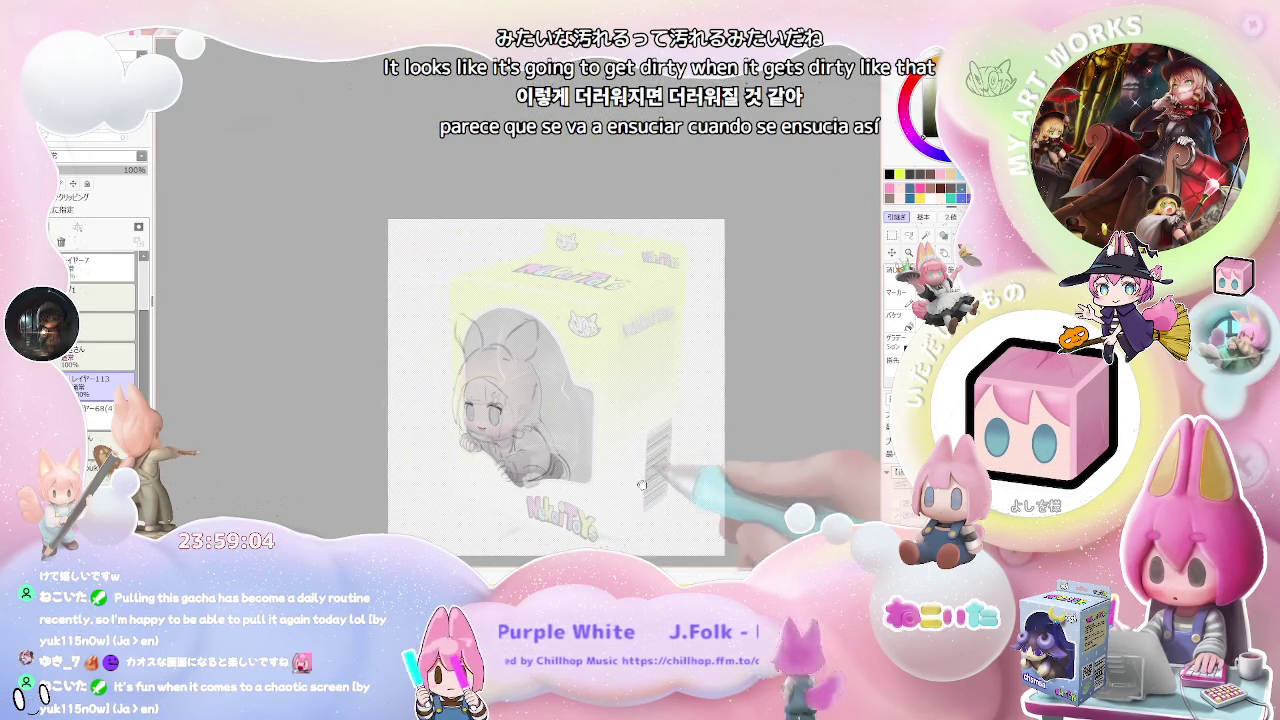
key("plus")
key("plus")
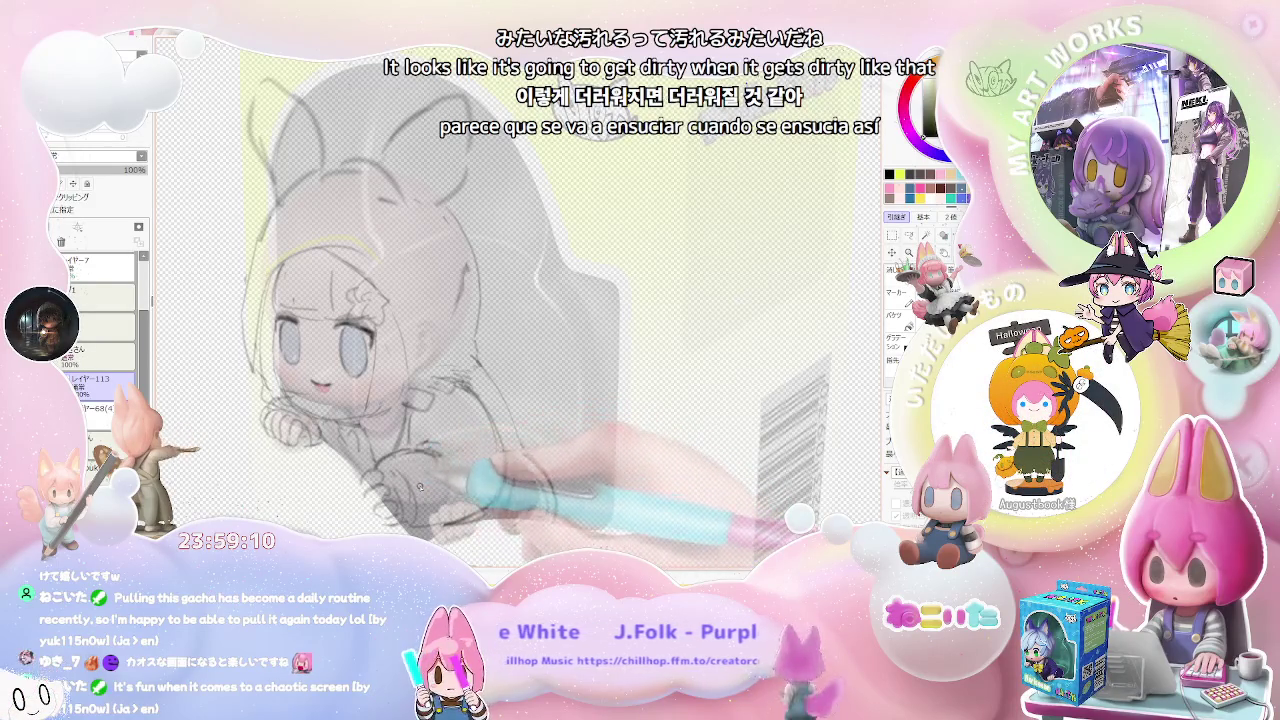
key("minus")
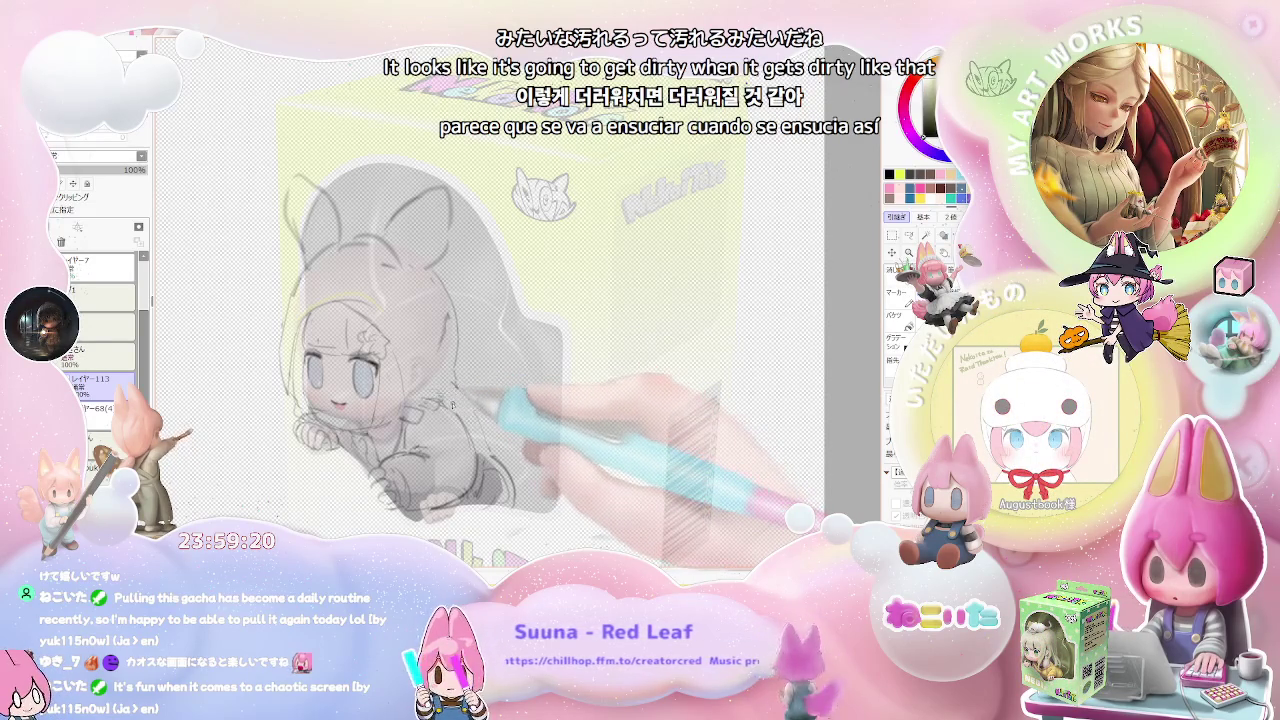
scroll(473, 401, "down", 3)
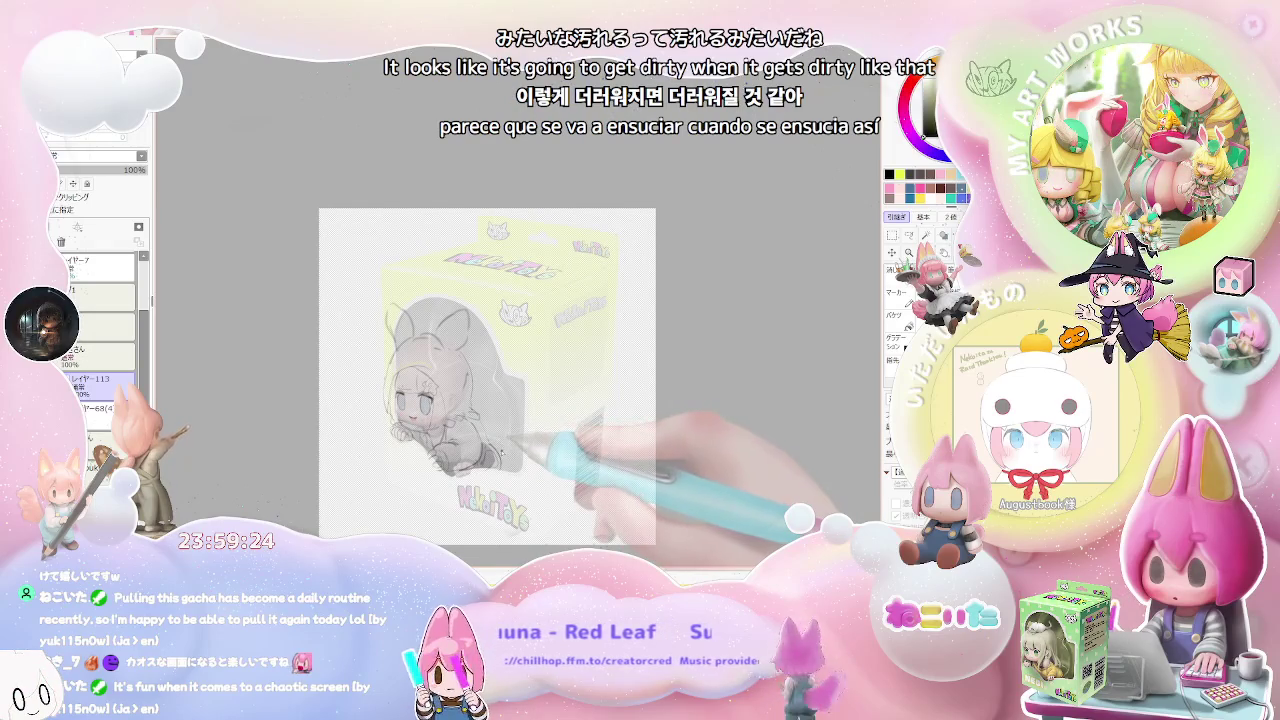
scroll(499, 454, "up", 2)
scroll(499, 454, "up", 1)
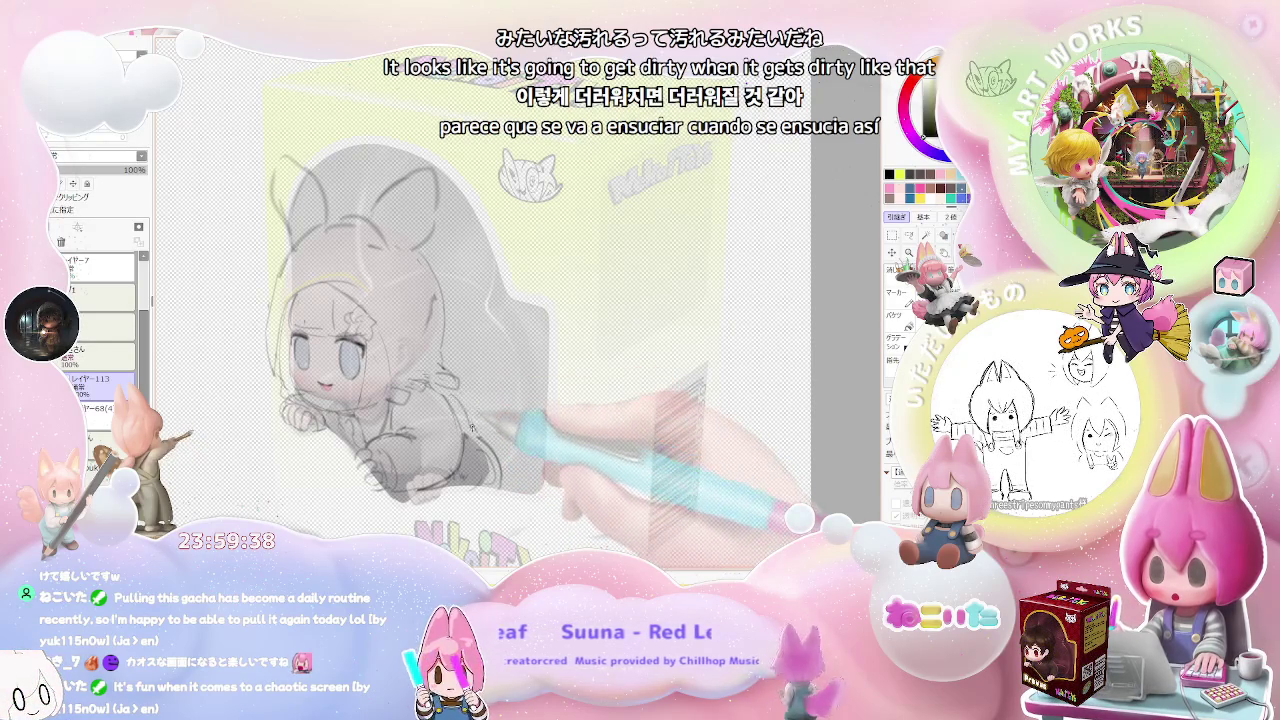
scroll(472, 427, "down", 1)
scroll(480, 435, "down", 1)
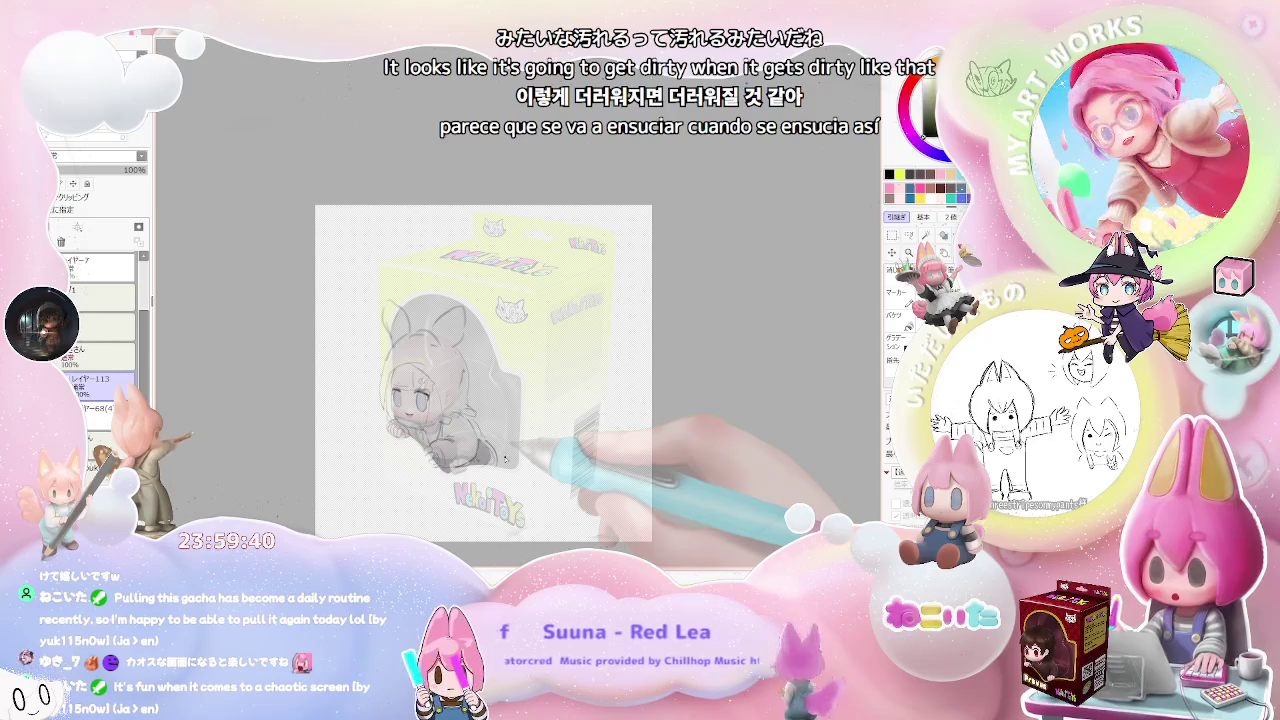
Redraw the right bunny ear outline more boldly and sketch ear strokes atop the head.
scroll(504, 458, "up", 1)
scroll(497, 460, "up", 1)
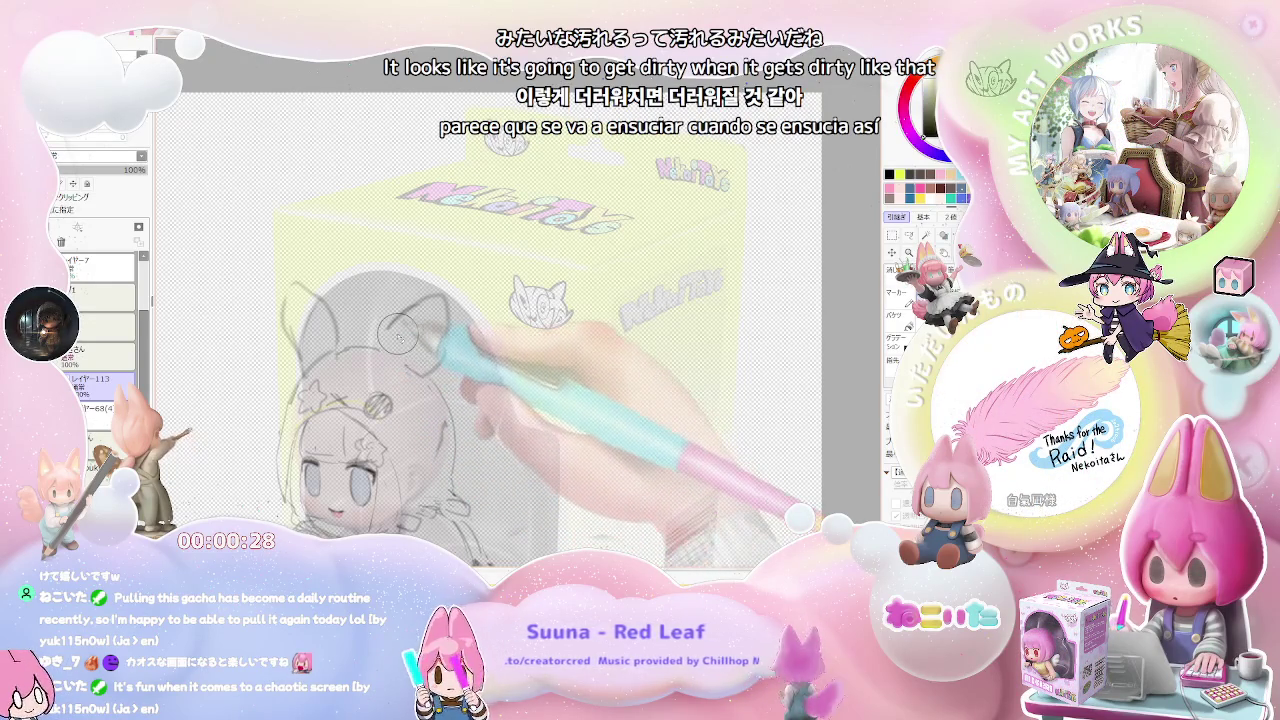
left_click_drag(385, 353, 423, 371)
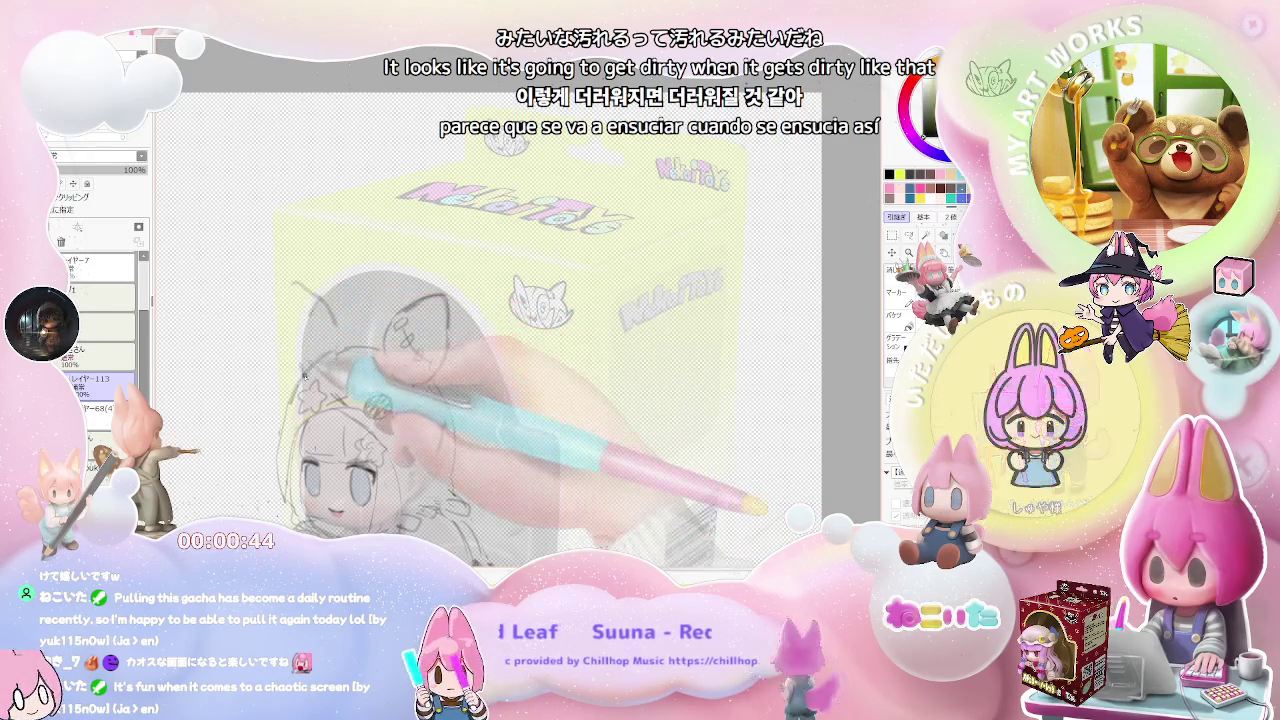
left_click_drag(290, 298, 337, 347)
Rotate the canvas view and draw stitch lines on the hood ear and X marks on the sleeve.
scroll(339, 346, "down", 1)
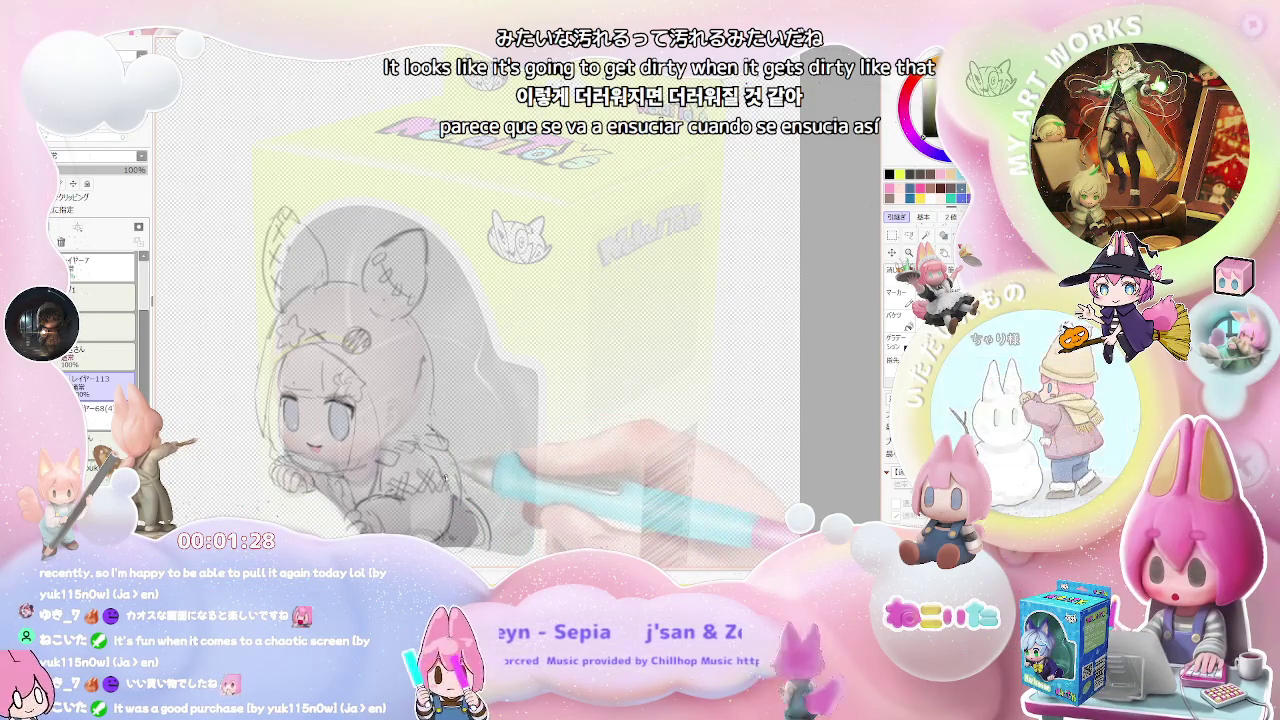
scroll(442, 478, "down", 2)
left_click_drag(498, 484, 551, 482)
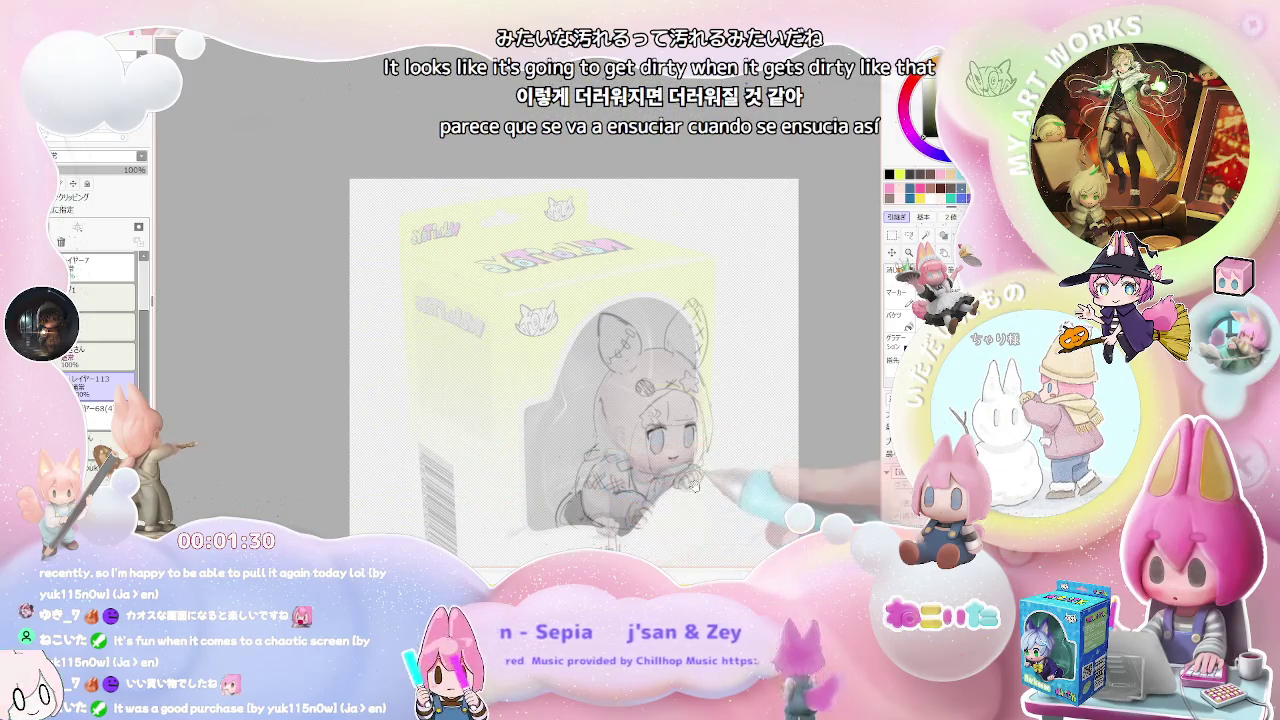
scroll(551, 482, "up", 3)
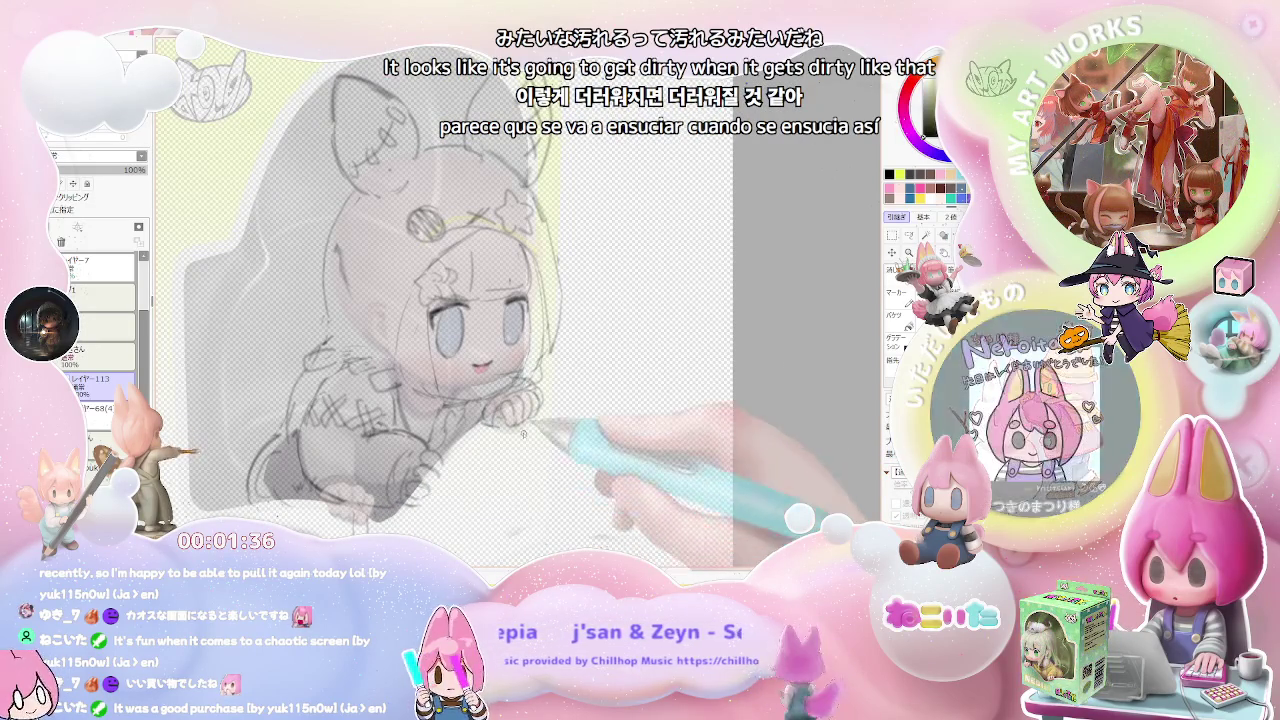
Zoom in and refine the line work of the smiling mouth, chin and gripping paws.
scroll(550, 495, "up", 2)
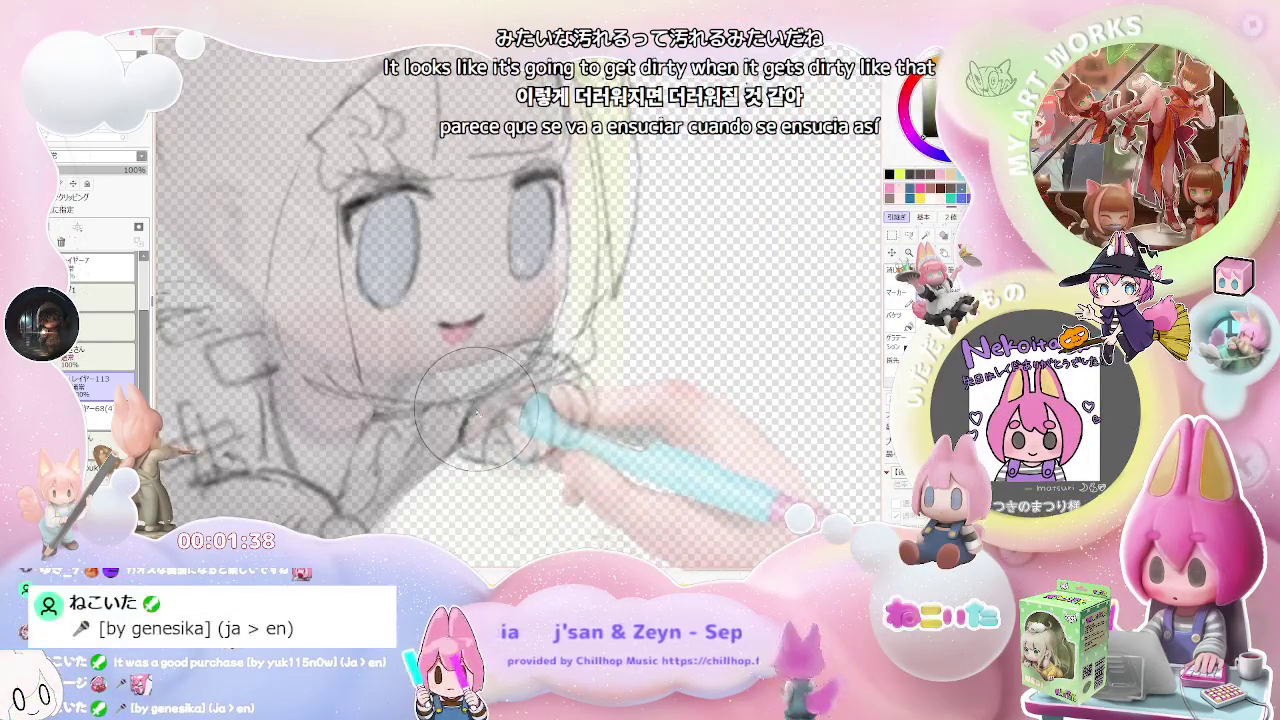
scroll(508, 376, "down", 2)
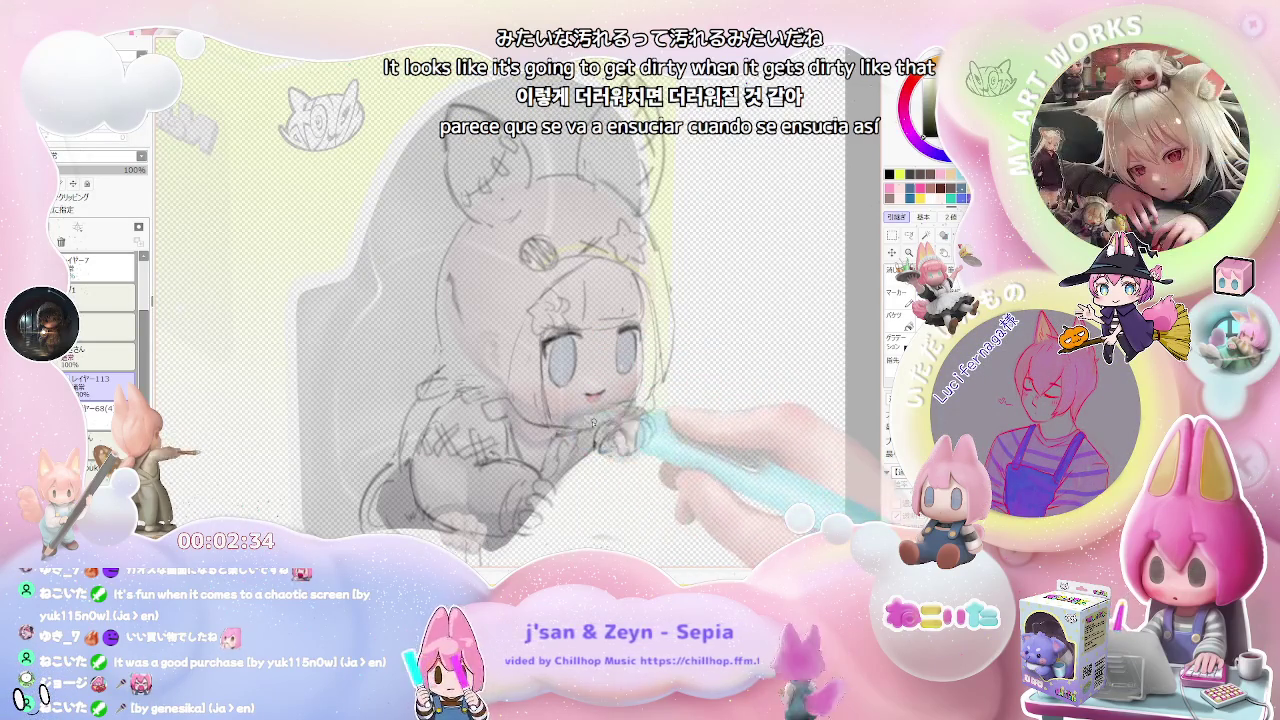
scroll(570, 414, "up", 2)
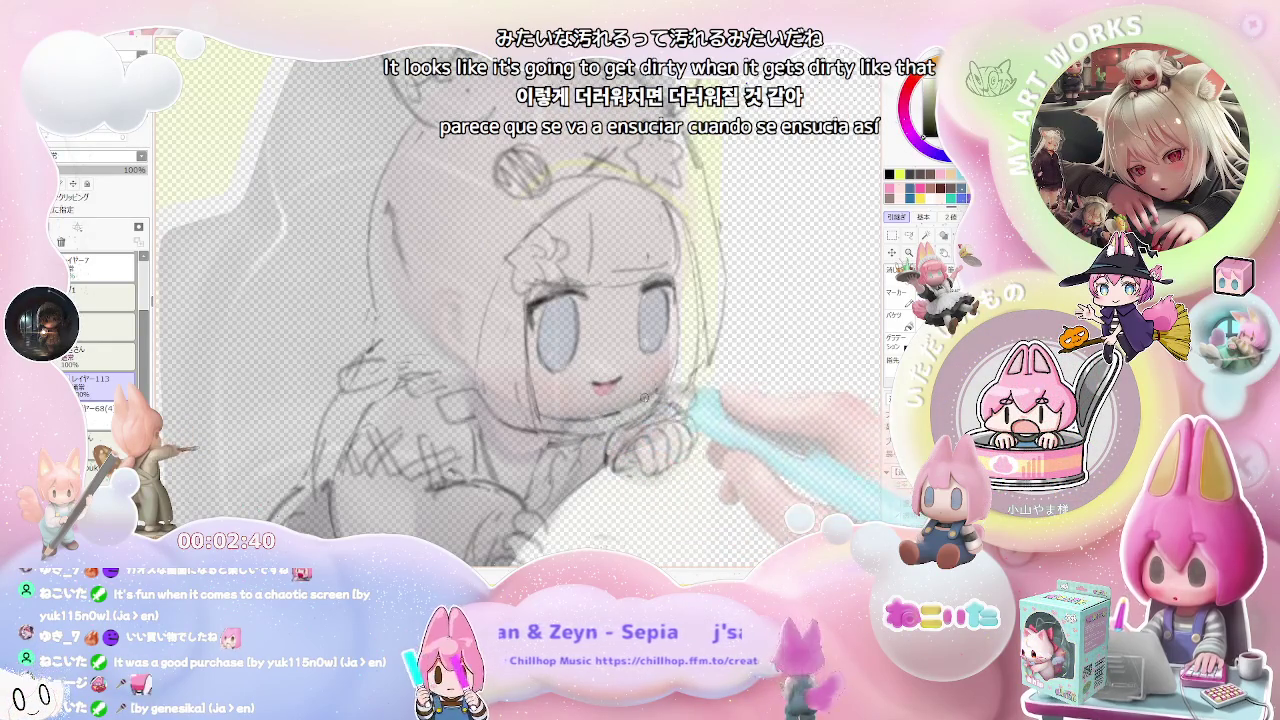
scroll(623, 408, "down", 1)
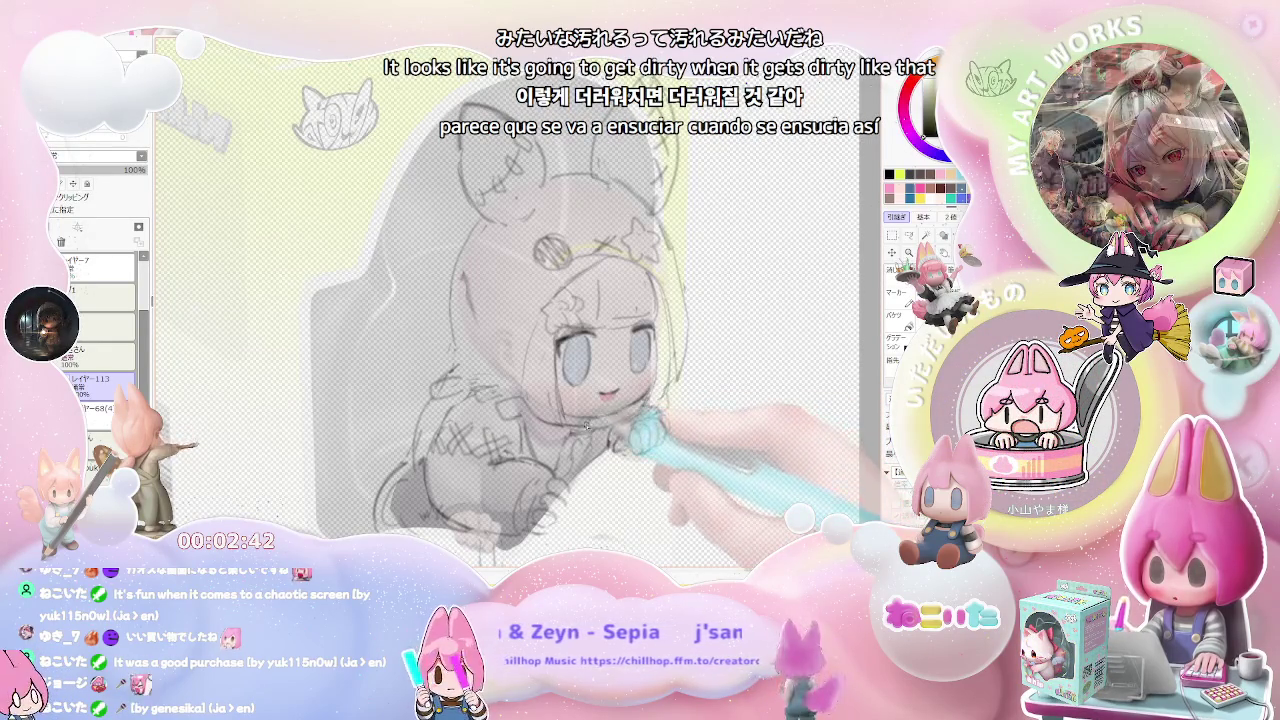
scroll(620, 410, "down", 1)
scroll(620, 410, "down", 1)
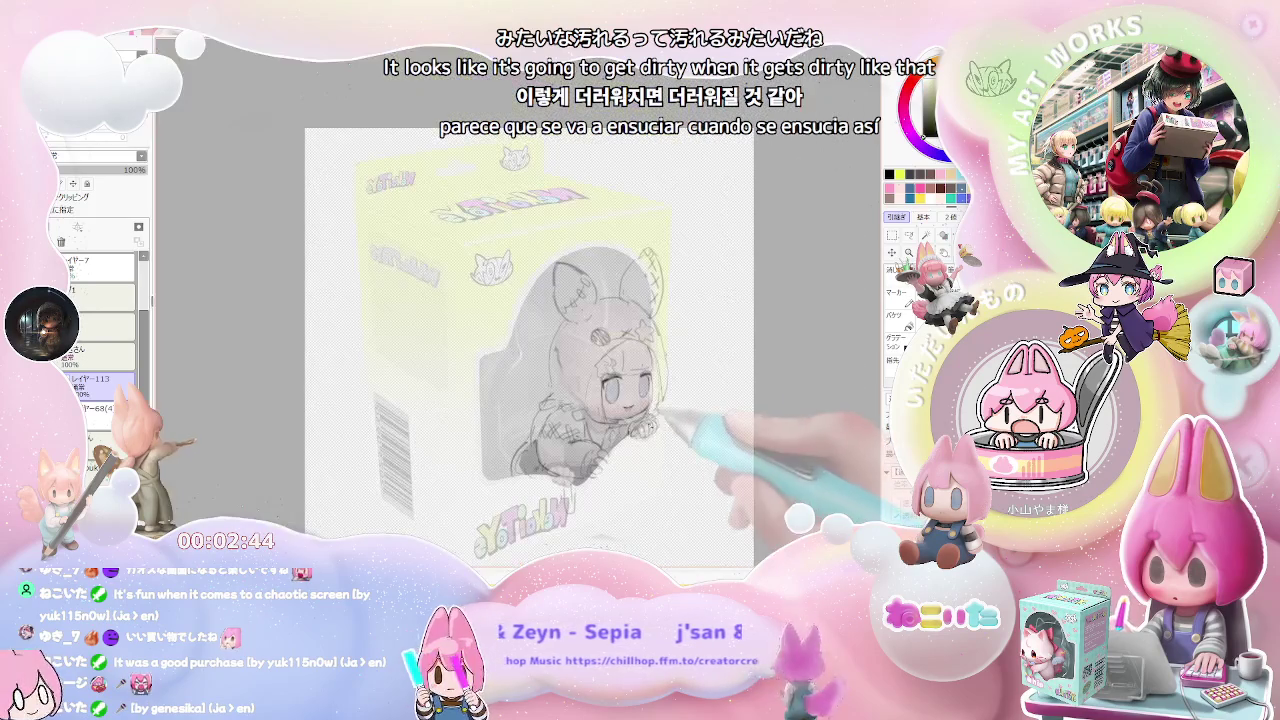
scroll(644, 422, "up", 1)
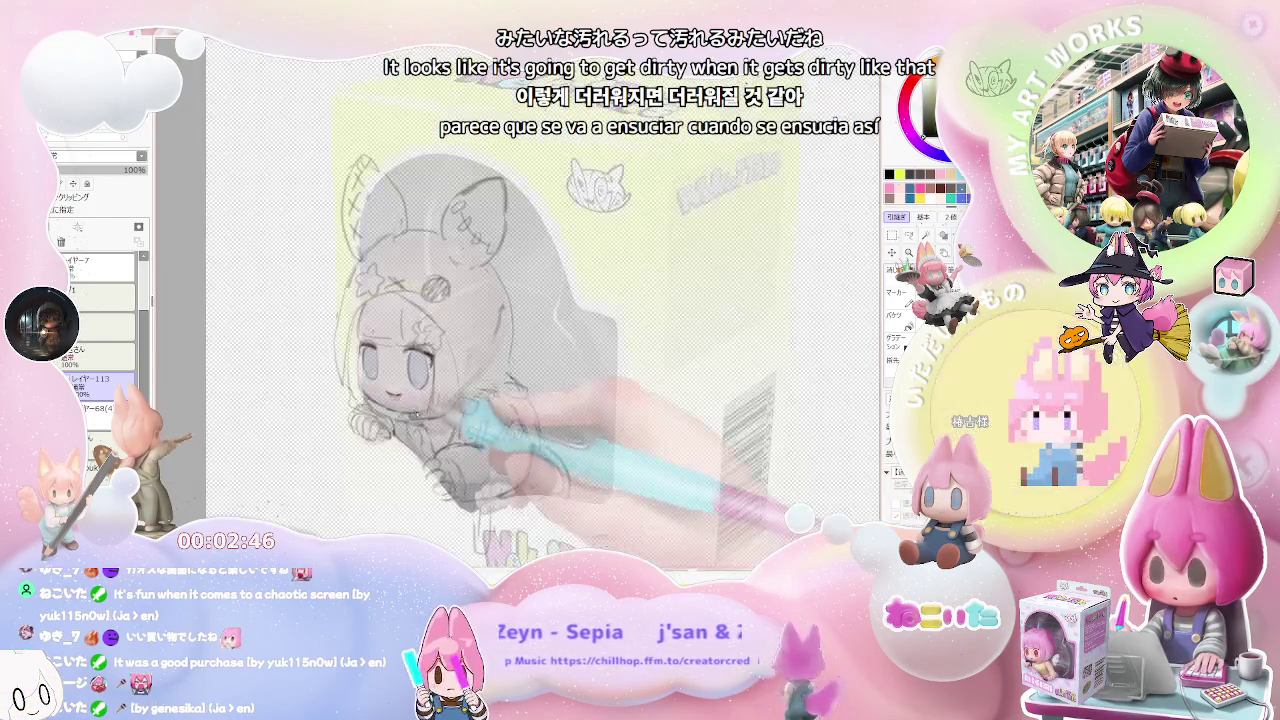
scroll(399, 417, "up", 2)
scroll(399, 417, "up", 1)
scroll(420, 418, "down", 1)
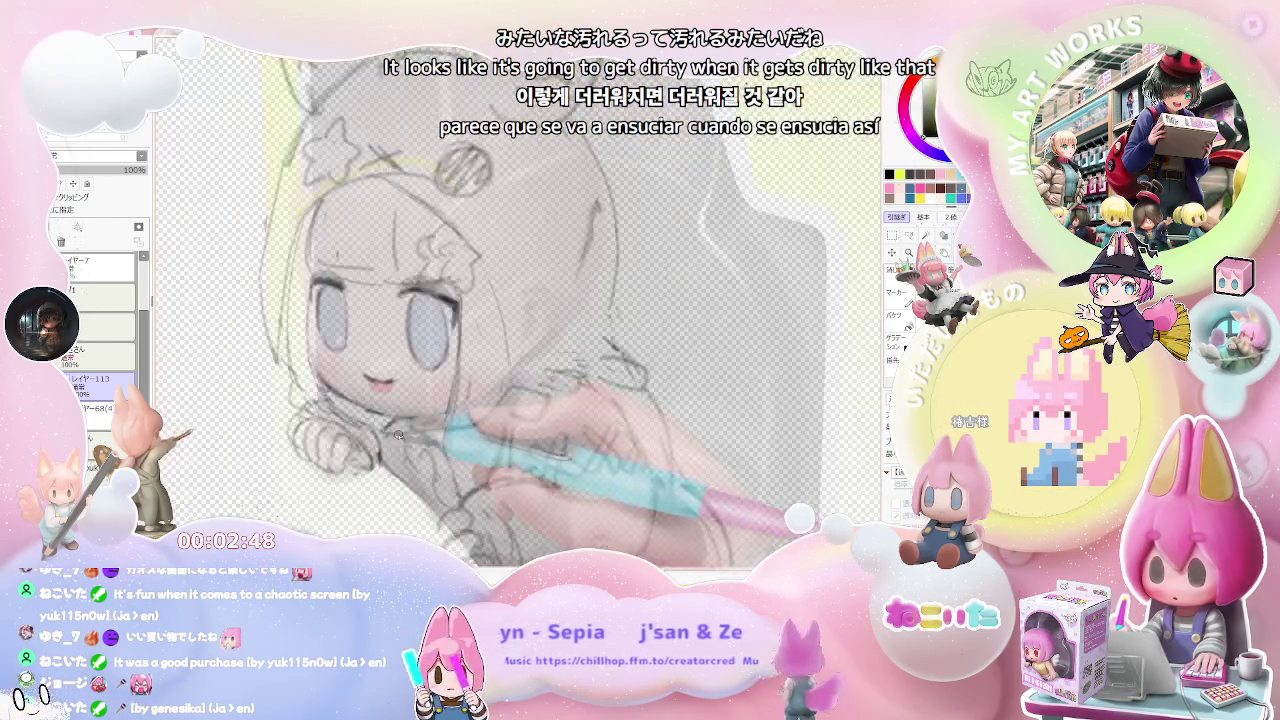
scroll(460, 420, "down", 2)
scroll(607, 419, "down", 1)
scroll(588, 436, "up", 2)
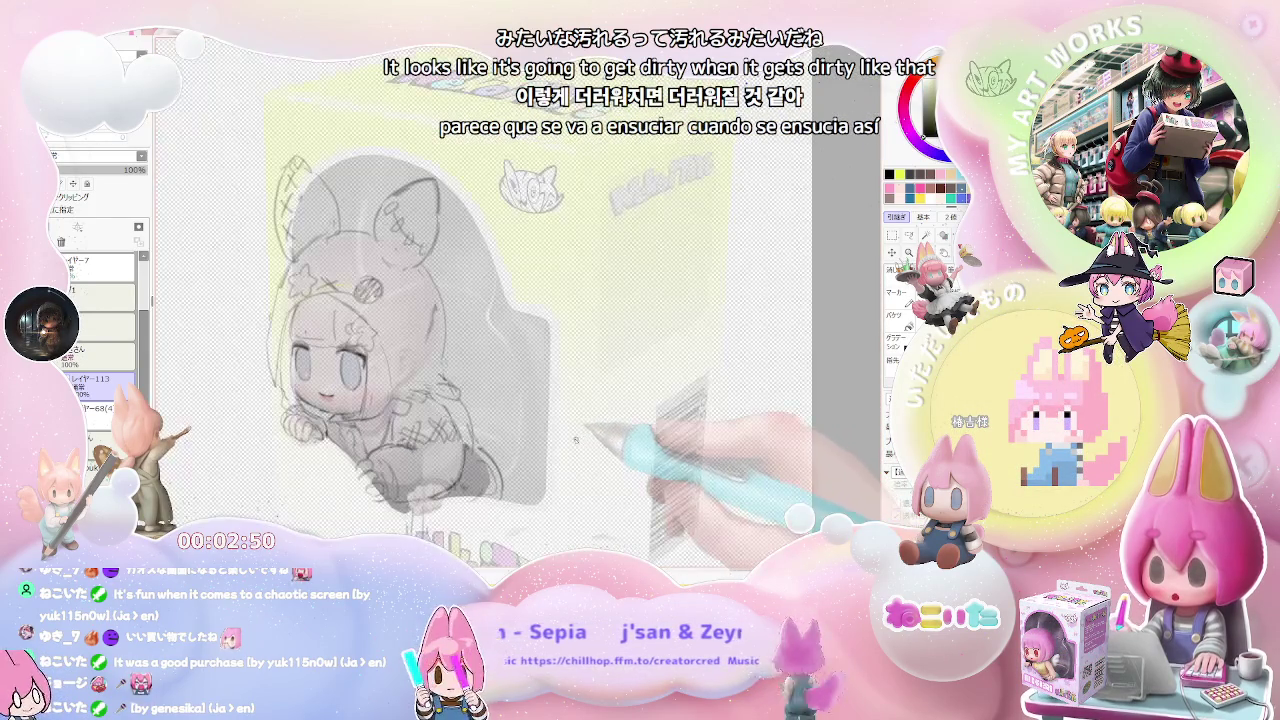
scroll(520, 425, "up", 1)
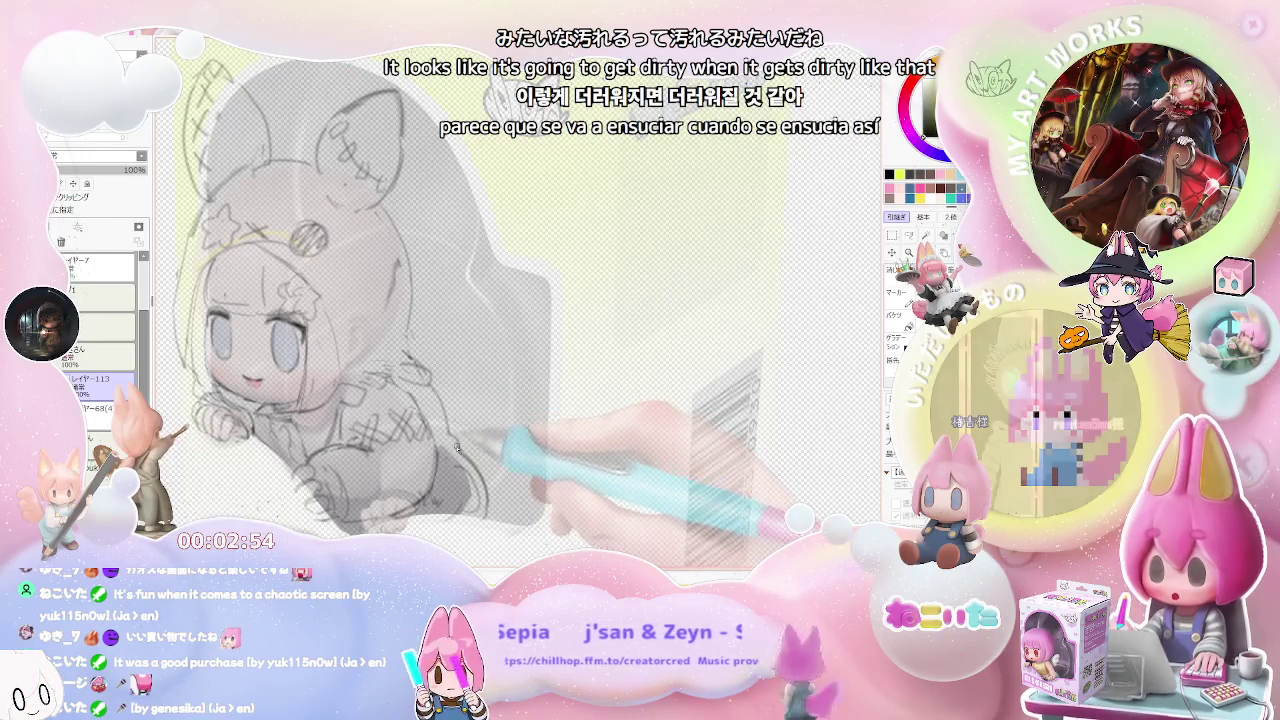
scroll(452, 445, "down", 1)
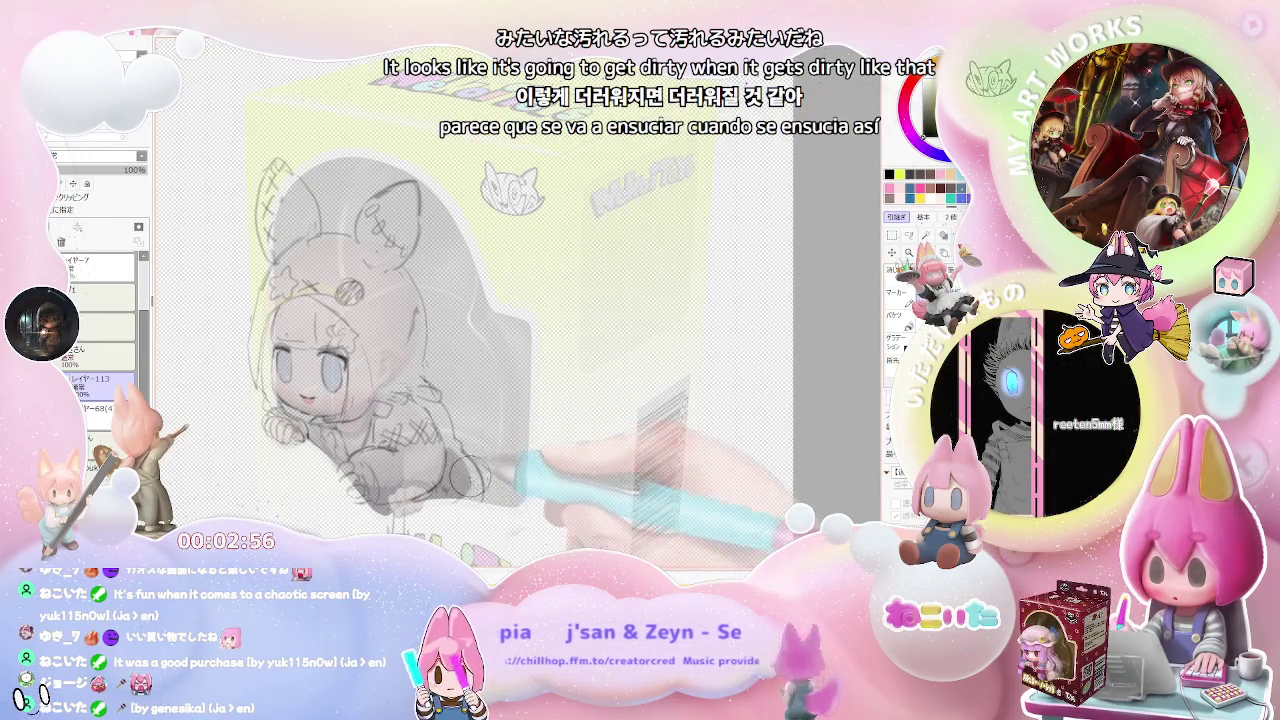
scroll(460, 493, "down", 1)
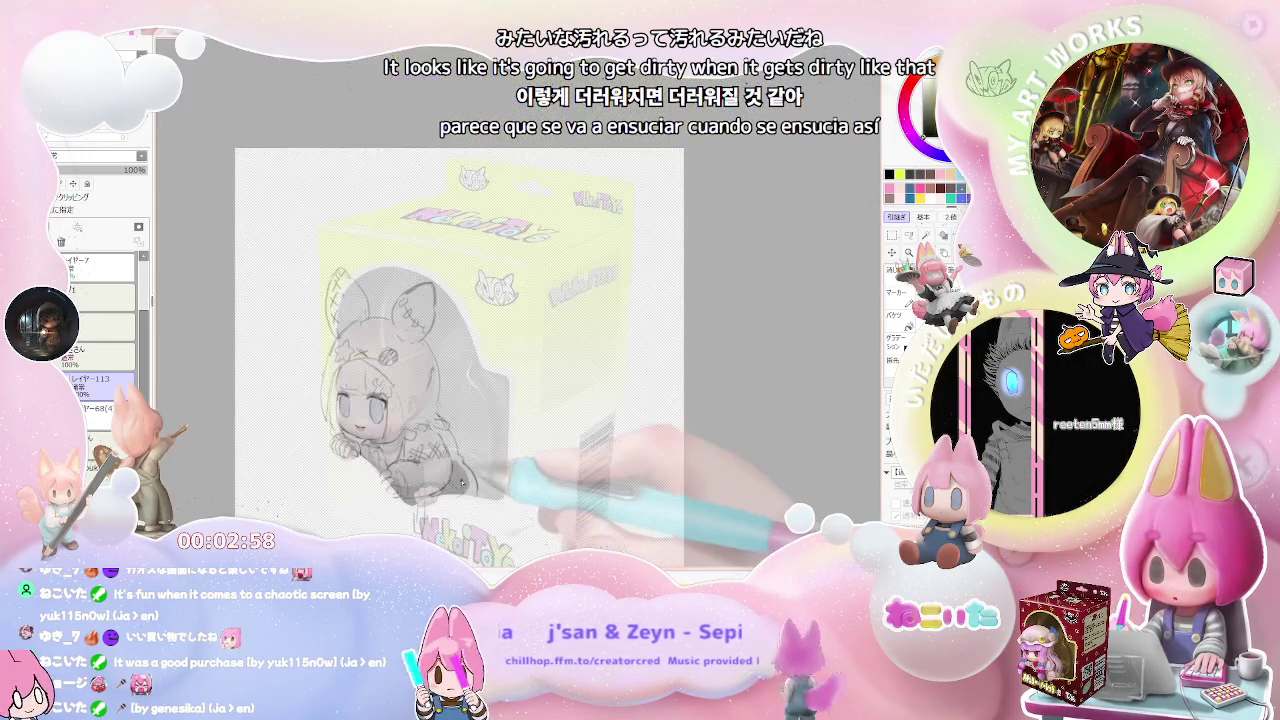
scroll(476, 490, "down", 1)
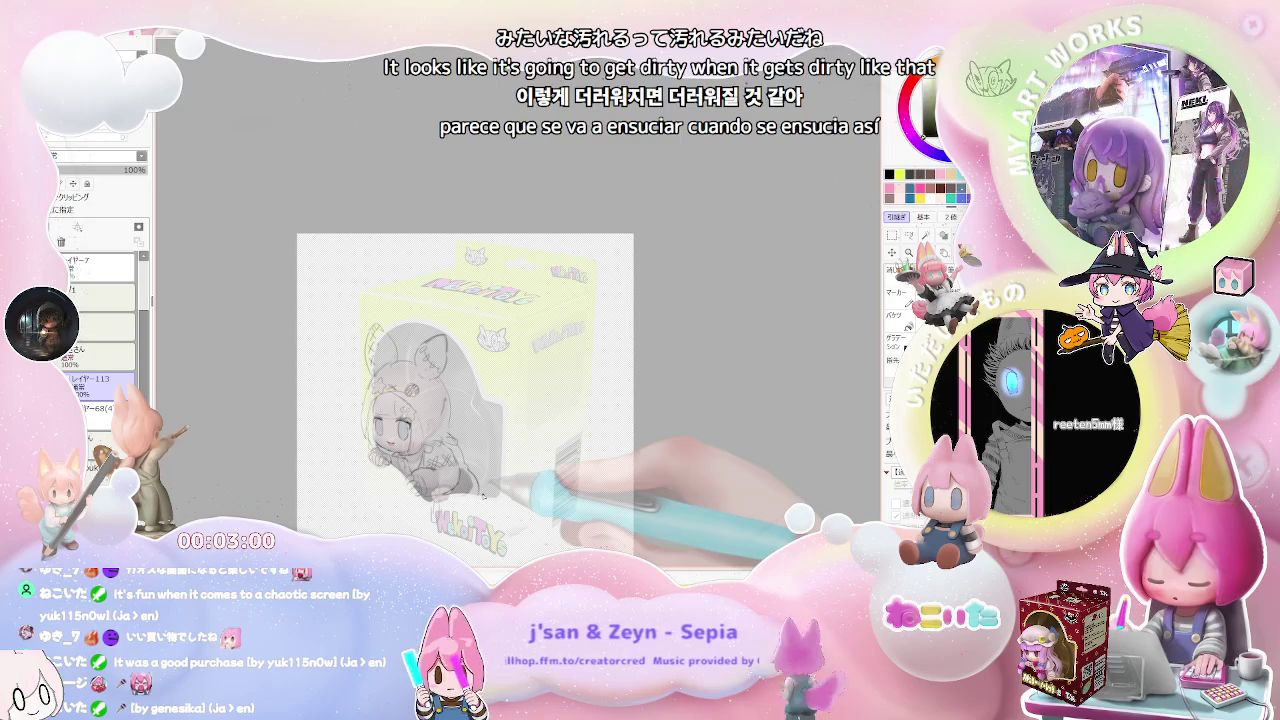
scroll(472, 494, "up", 3)
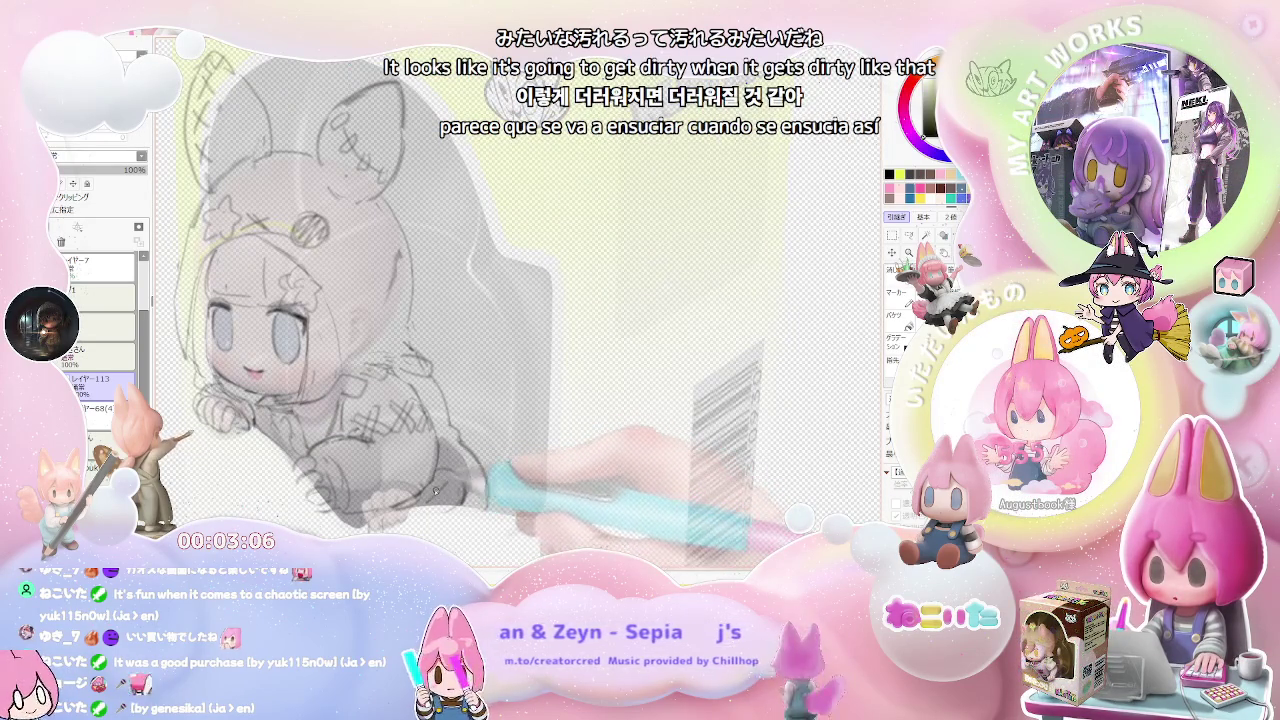
scroll(445, 500, "down", 2)
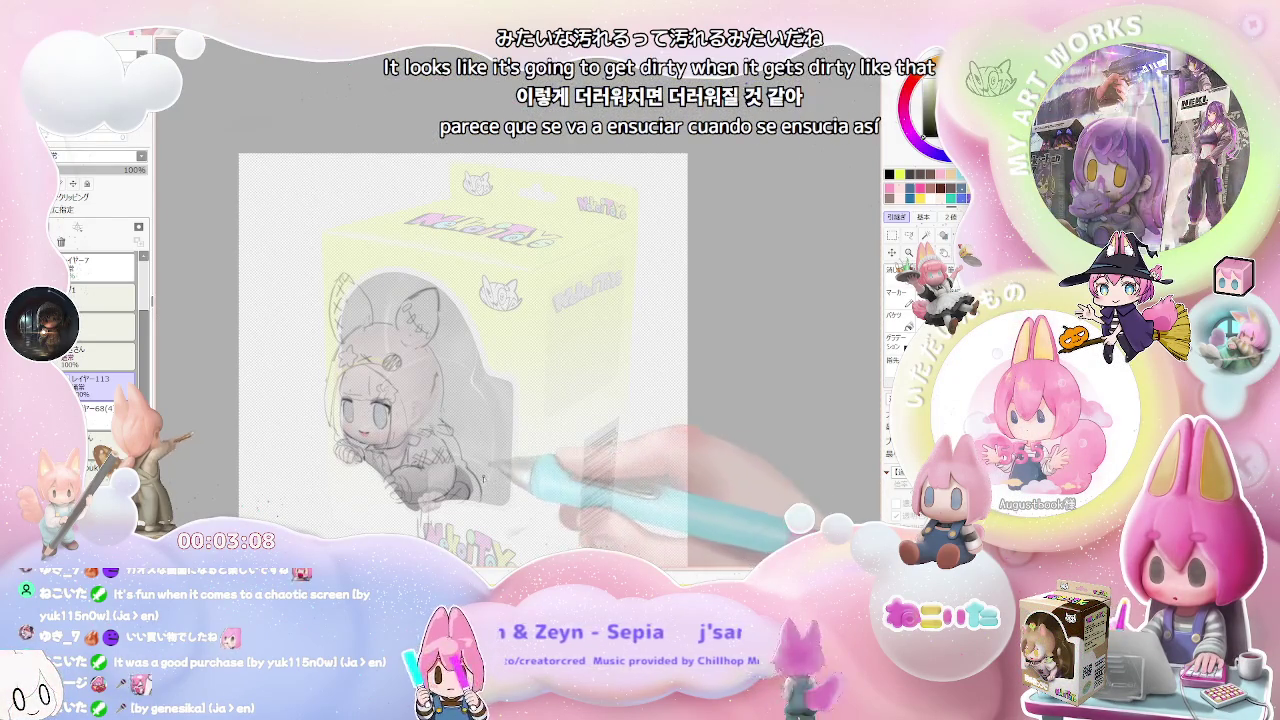
scroll(495, 498, "up", 3)
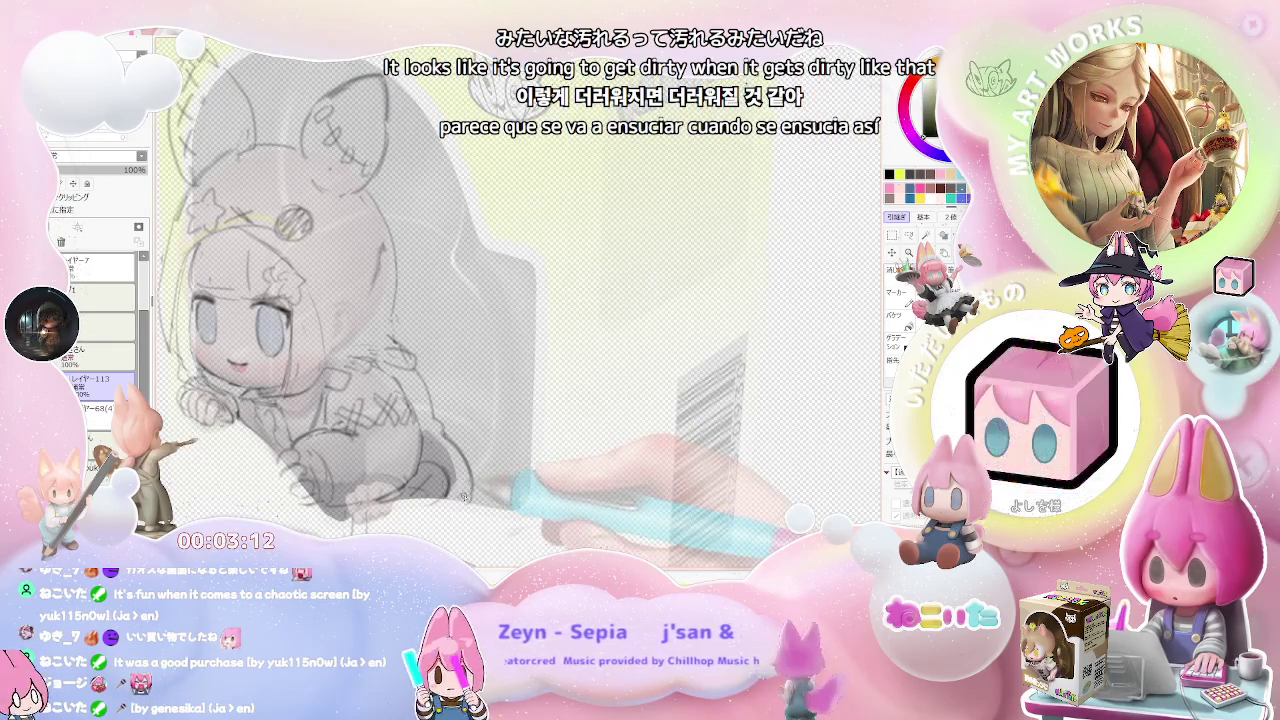
scroll(475, 488, "down", 1)
scroll(480, 494, "down", 1)
scroll(488, 500, "down", 1)
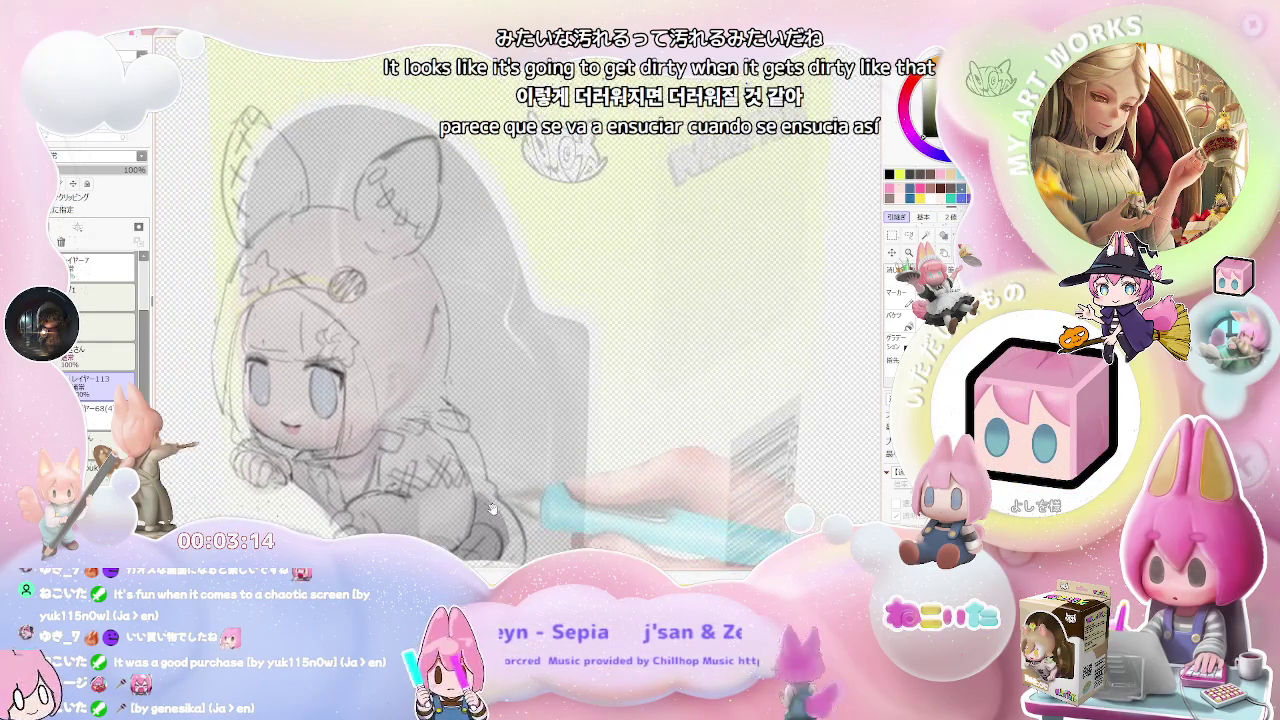
scroll(495, 508, "down", 1)
scroll(500, 500, "down", 1)
scroll(505, 490, "down", 1)
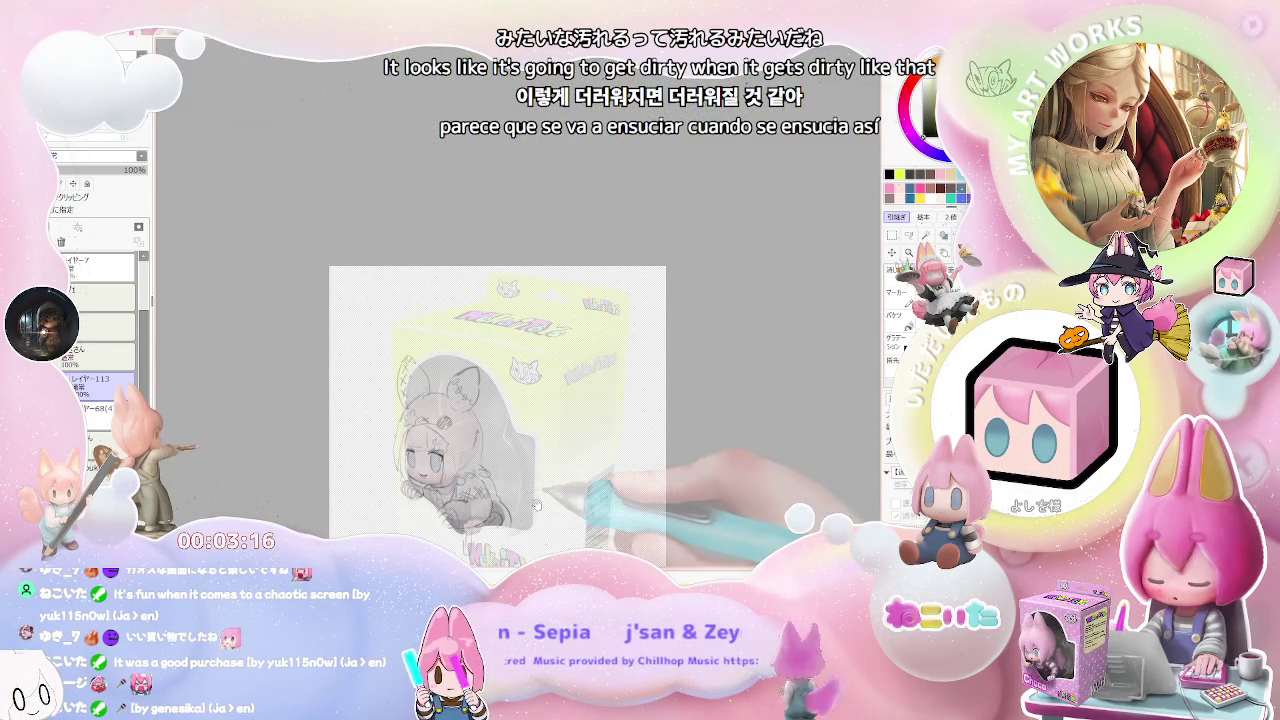
scroll(515, 465, "down", 1)
scroll(515, 465, "up", 1)
scroll(515, 465, "up", 1)
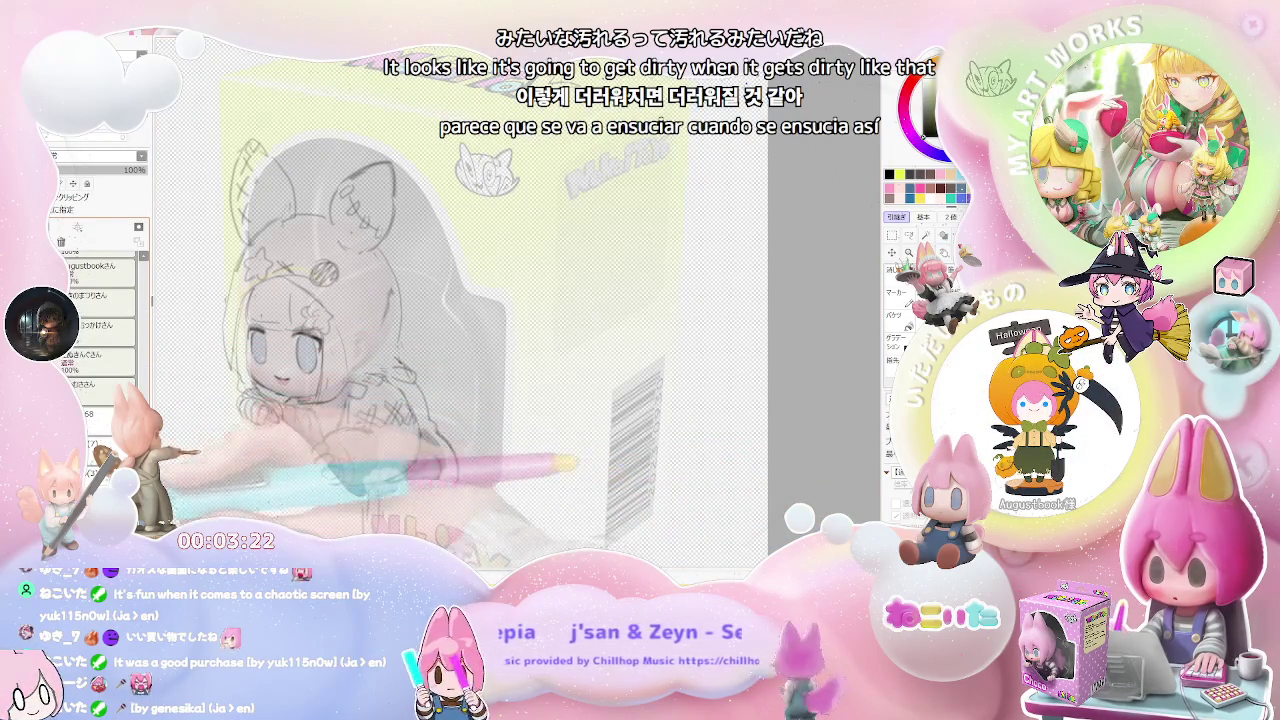
scroll(100, 330, "down", 3)
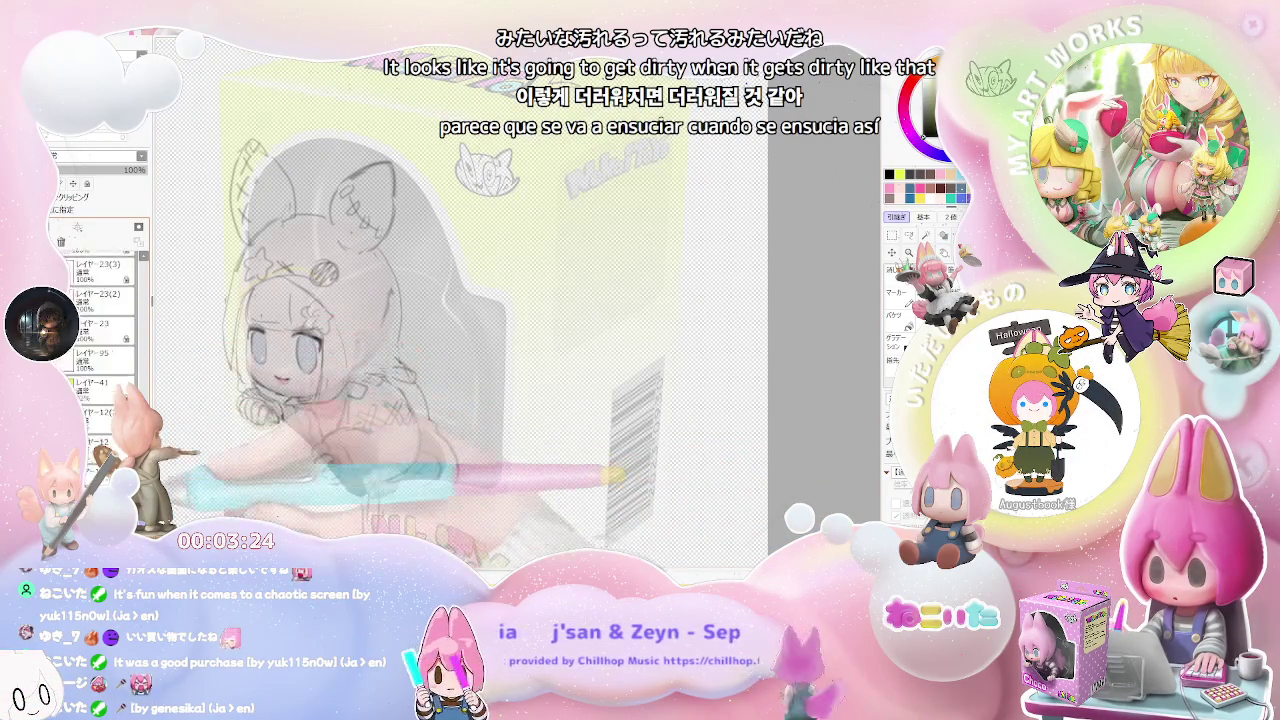
Select the faint pink NekoiToys box layer and raise its opacity from 20% to 100%.
scroll(100, 330, "down", 3)
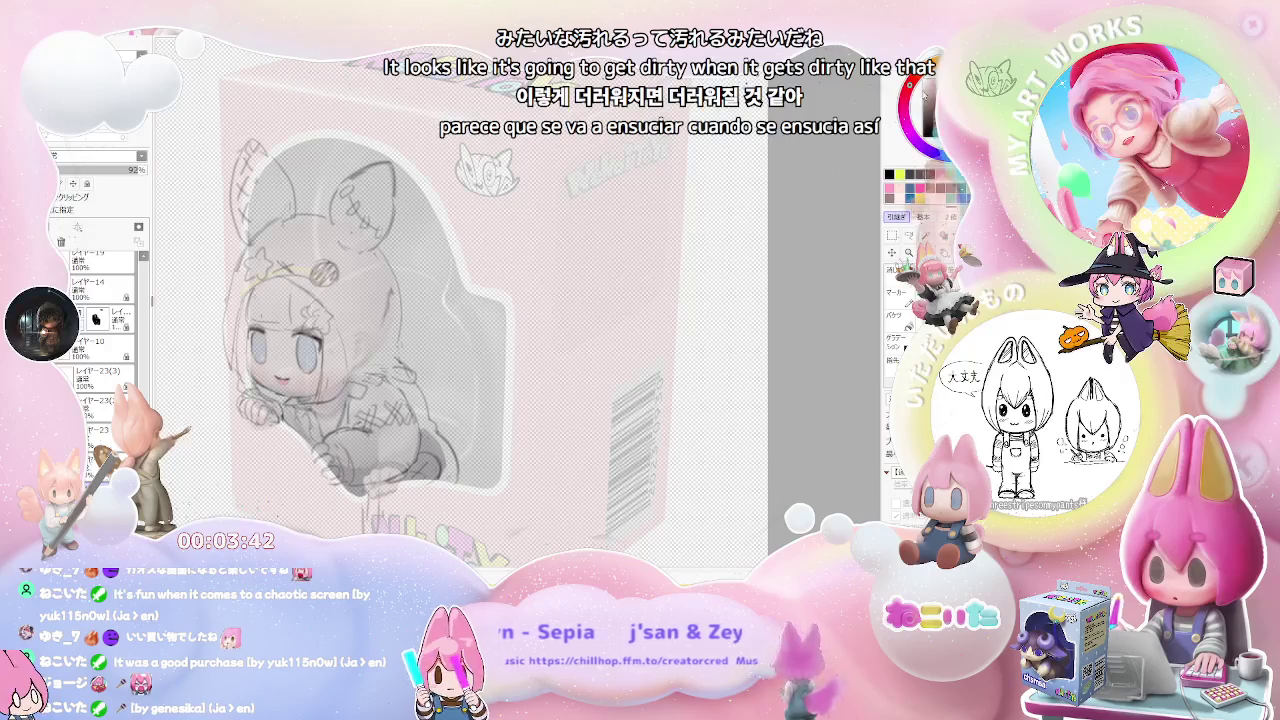
scroll(95, 330, "down", 5)
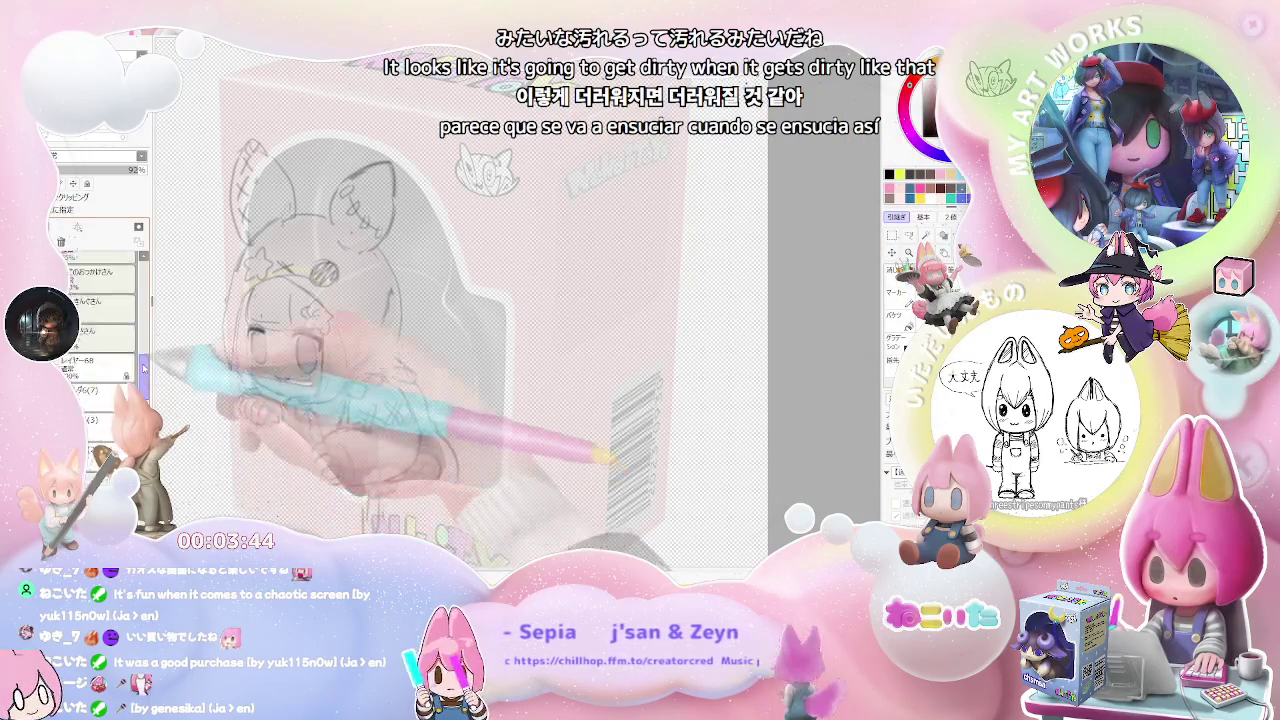
left_click_drag(143, 368, 142, 262)
left_click(95, 360)
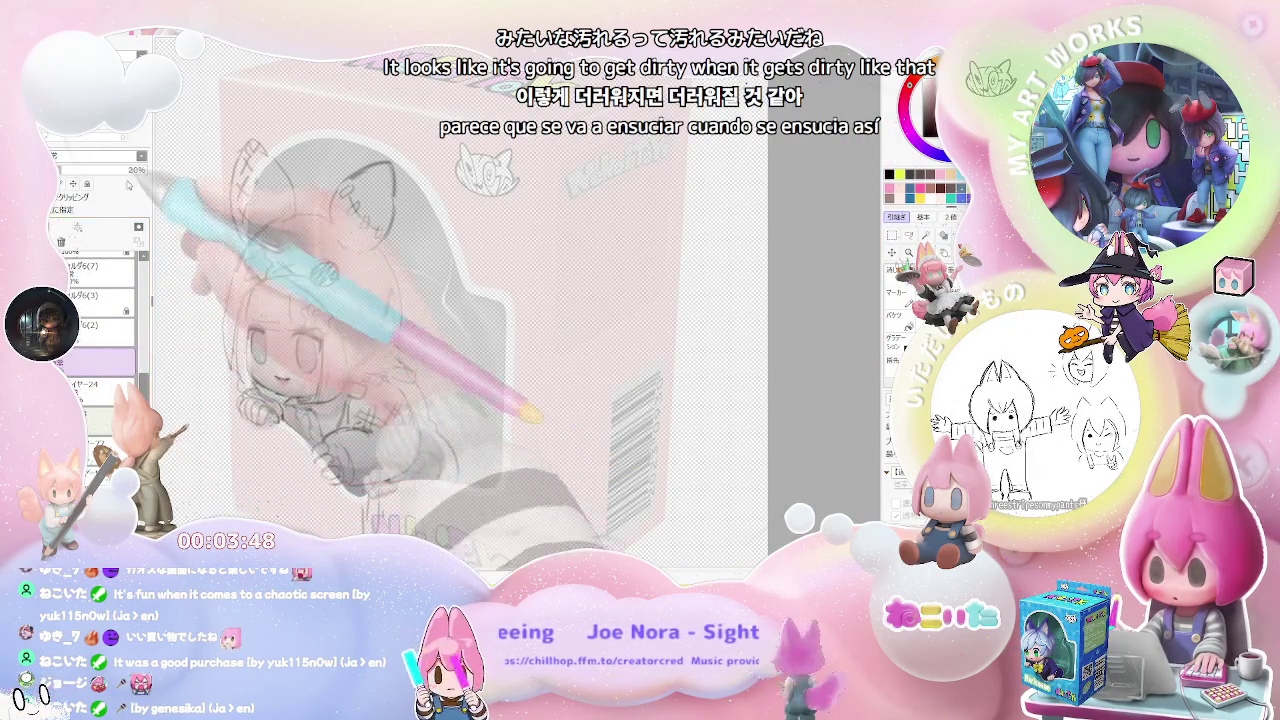
left_click_drag(128, 185, 160, 163)
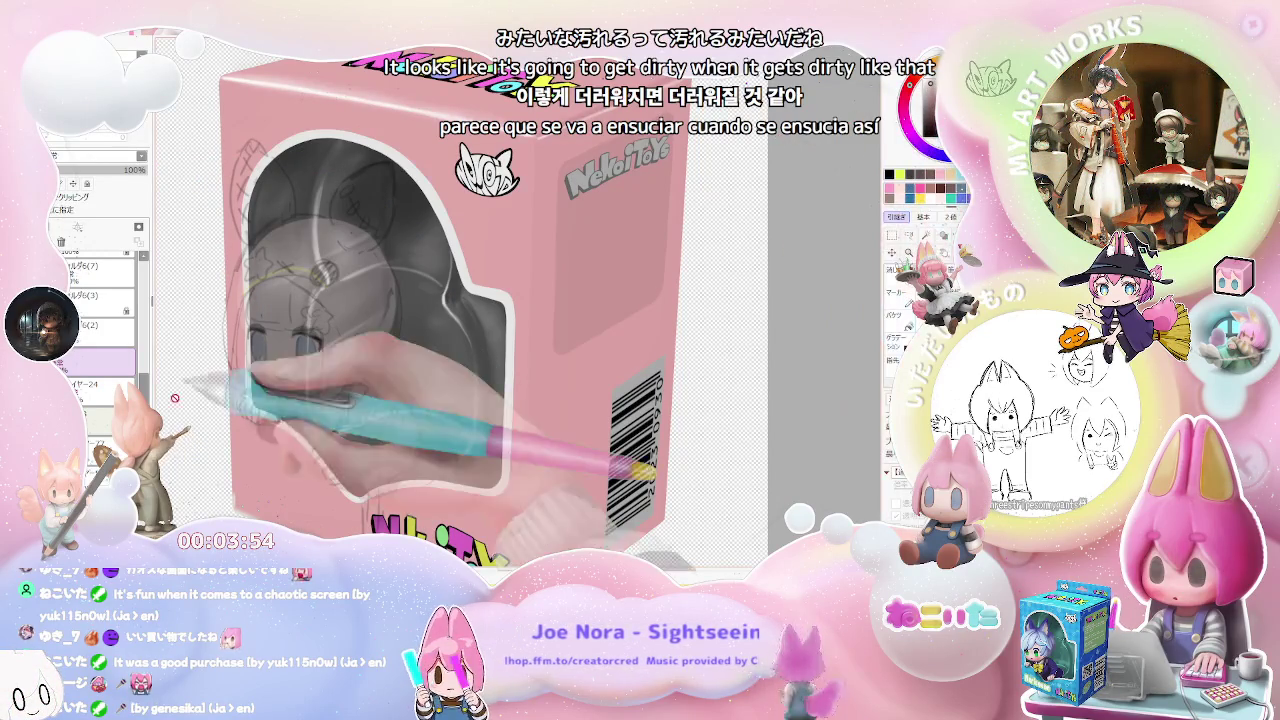
Set another layer's opacity to 92% and create new empty layer レイヤー114 for doodles.
left_click(95, 375)
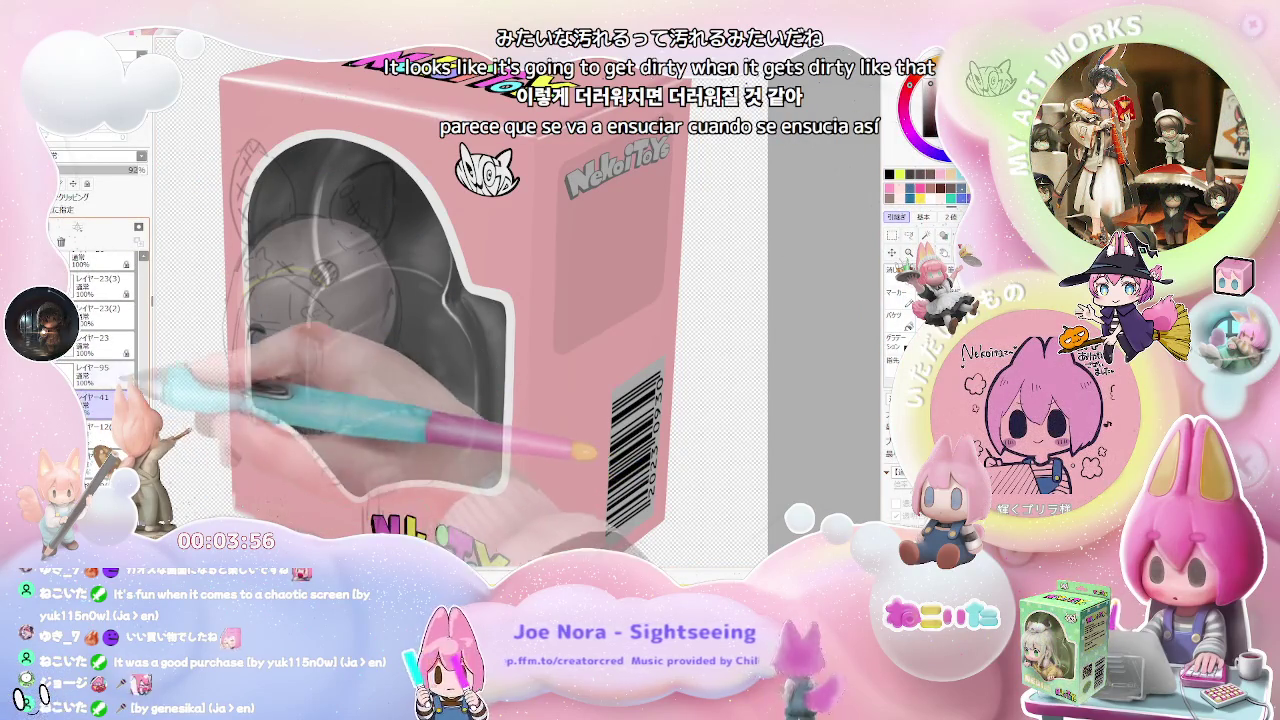
left_click_drag(147, 170, 141, 170)
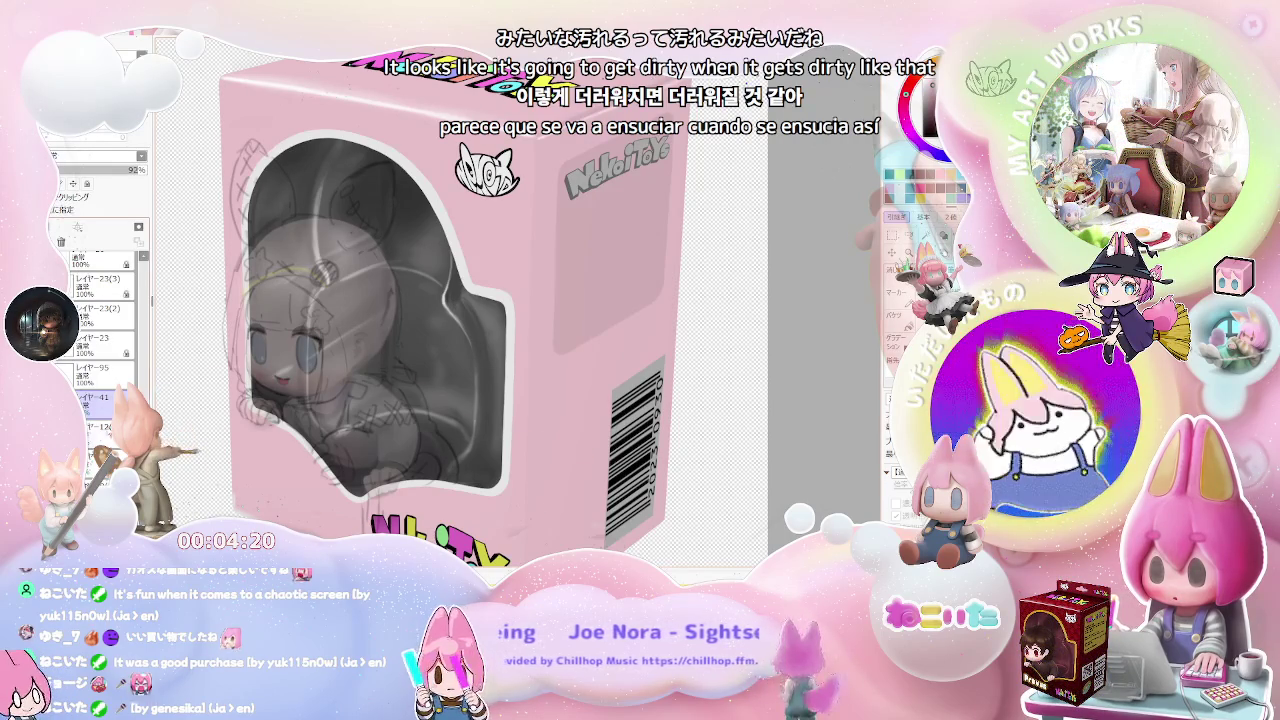
key("ctrl+shift+n")
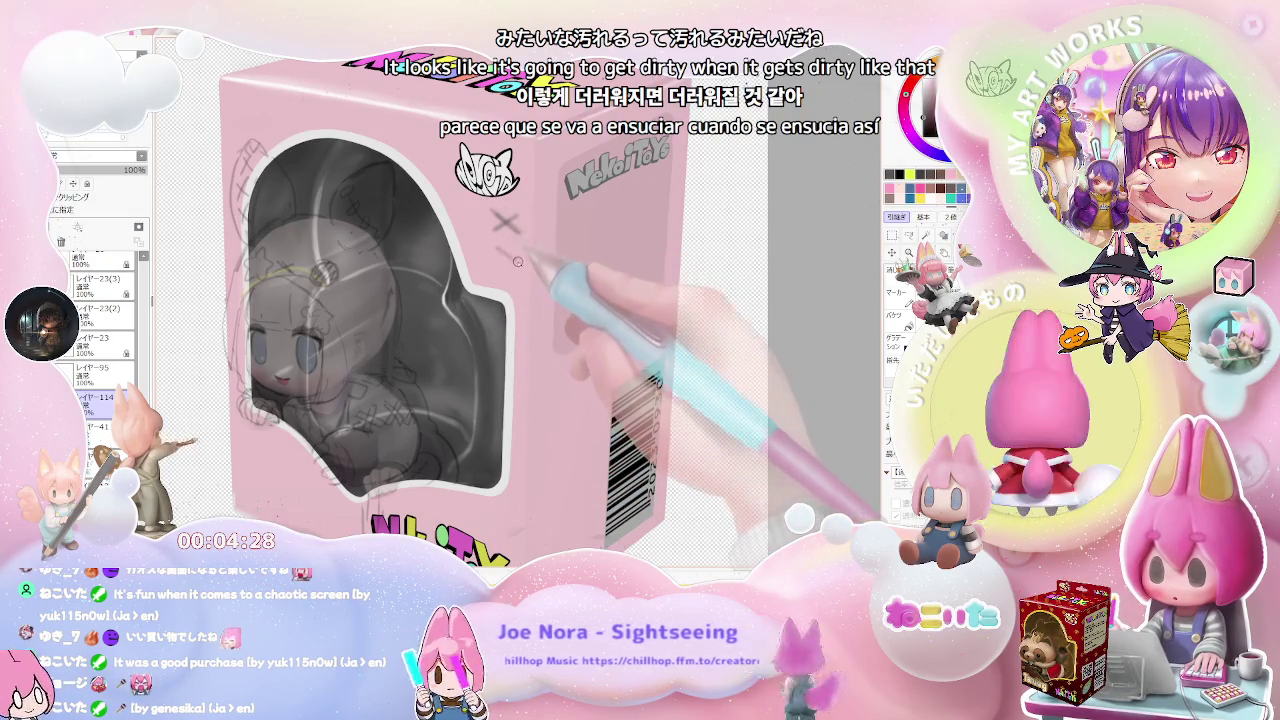
Doodle X marks down the pink box's side panel and a small X on its front.
mouse_move(498, 242)
left_mouse_down()
mouse_move(516, 258)
mouse_move(498, 258)
mouse_move(516, 288)
left_mouse_up()
left_click_drag(516, 272, 498, 288)
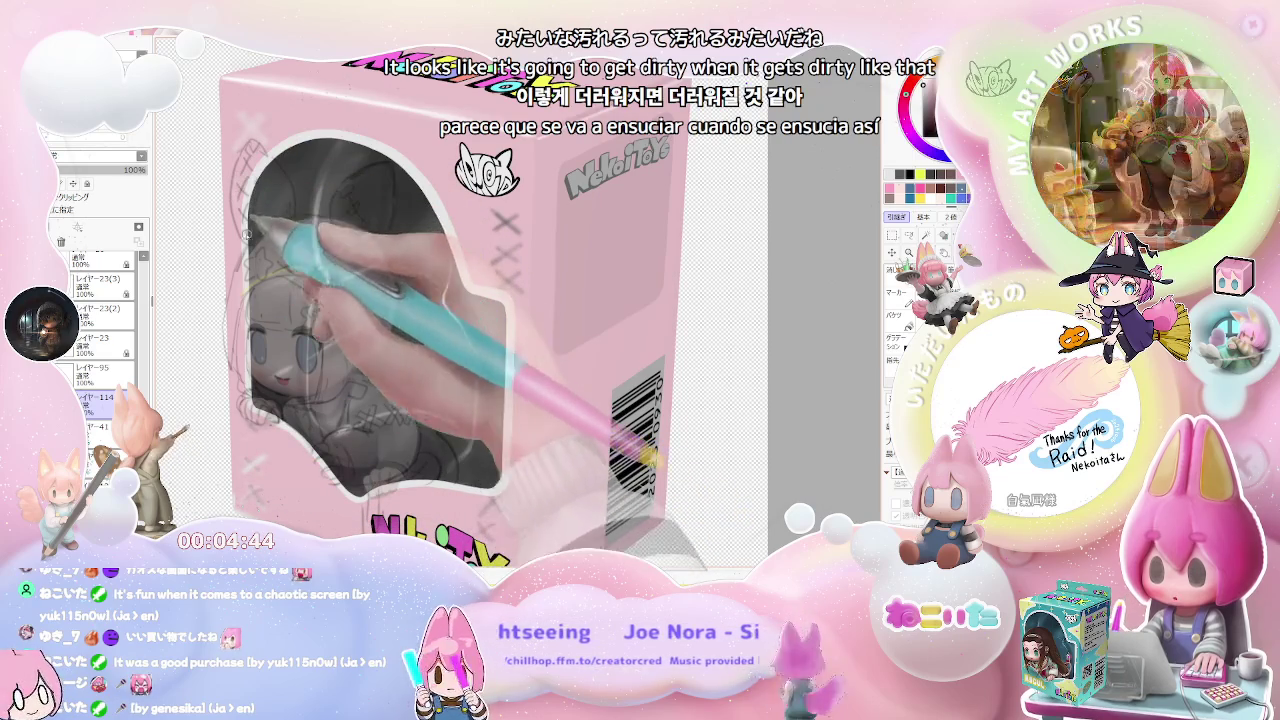
mouse_move(564, 367)
left_mouse_down()
mouse_move(587, 392)
mouse_move(564, 392)
left_mouse_up()
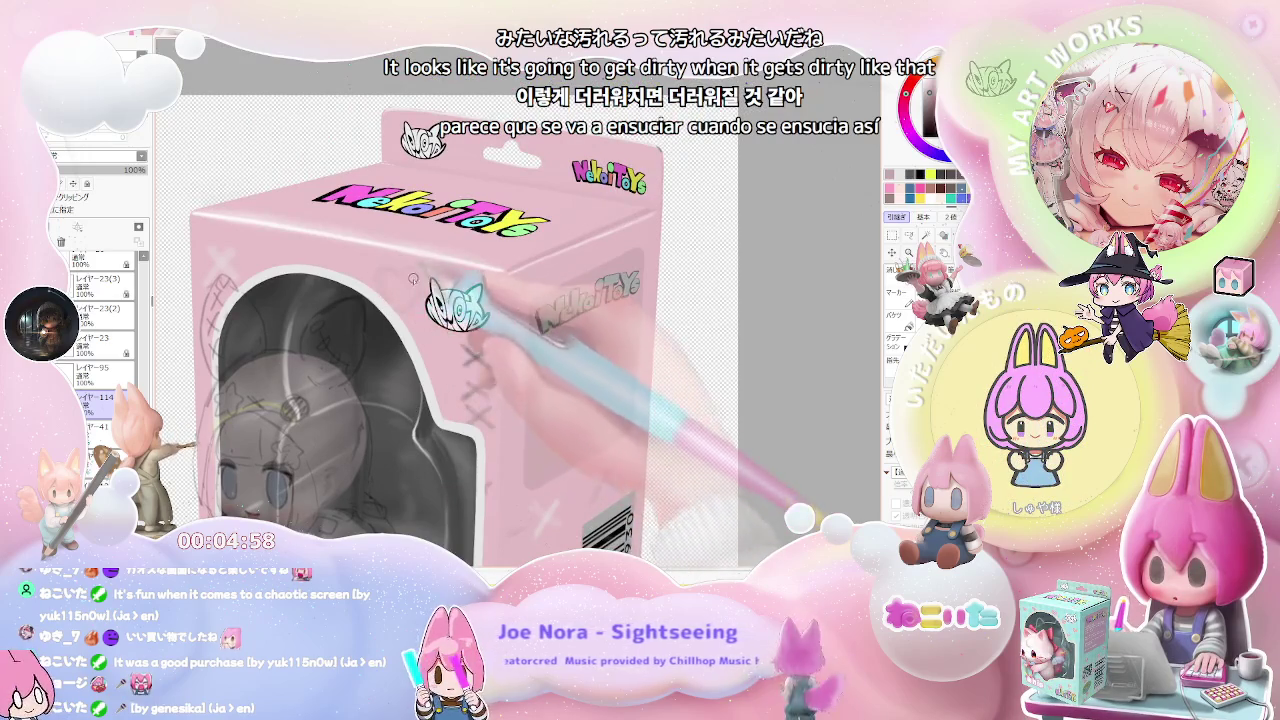
Draw a small heart outline just above the barcode on the box's side panel.
scroll(460, 290, "down", 2)
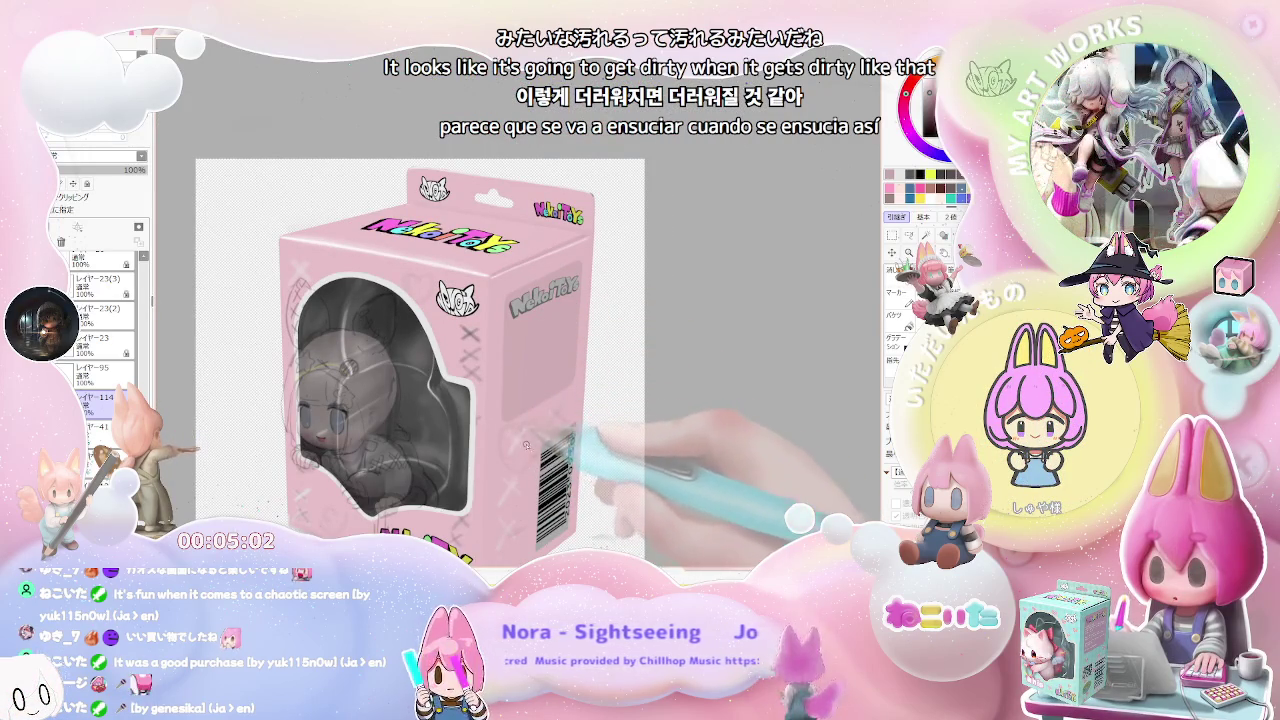
left_click_drag(420, 350, 417, 358)
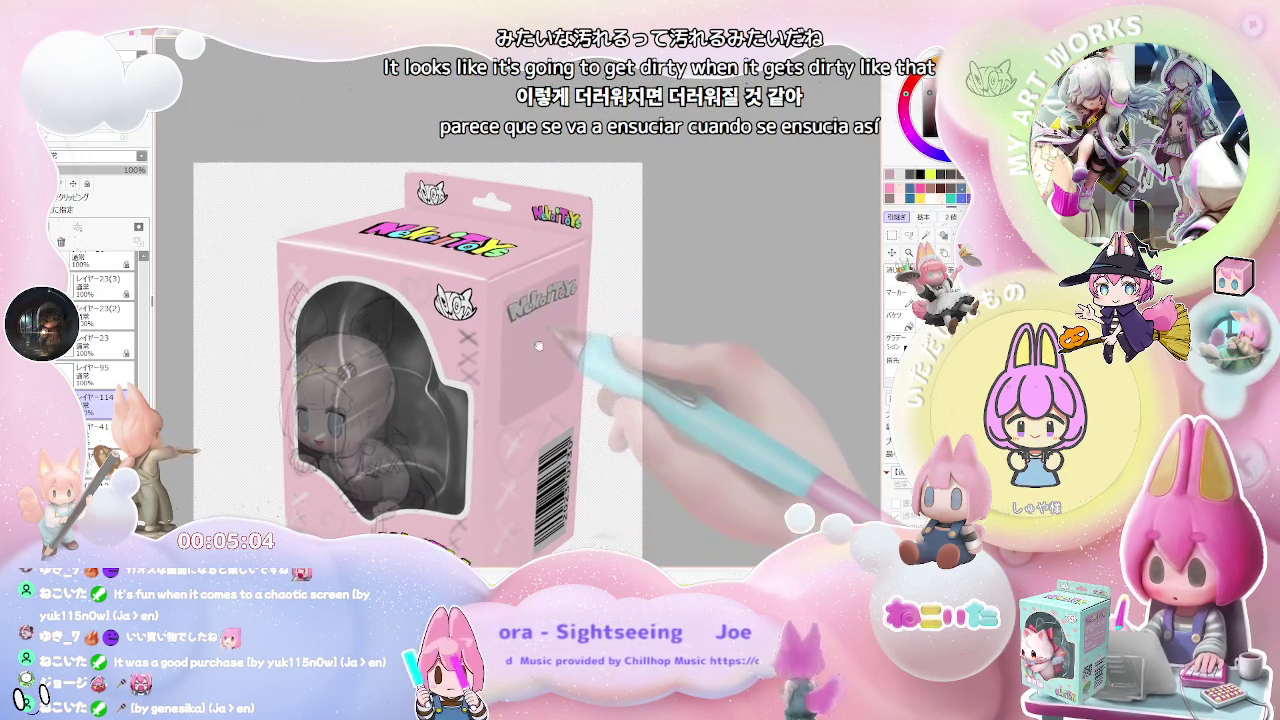
scroll(330, 380, "up", 2)
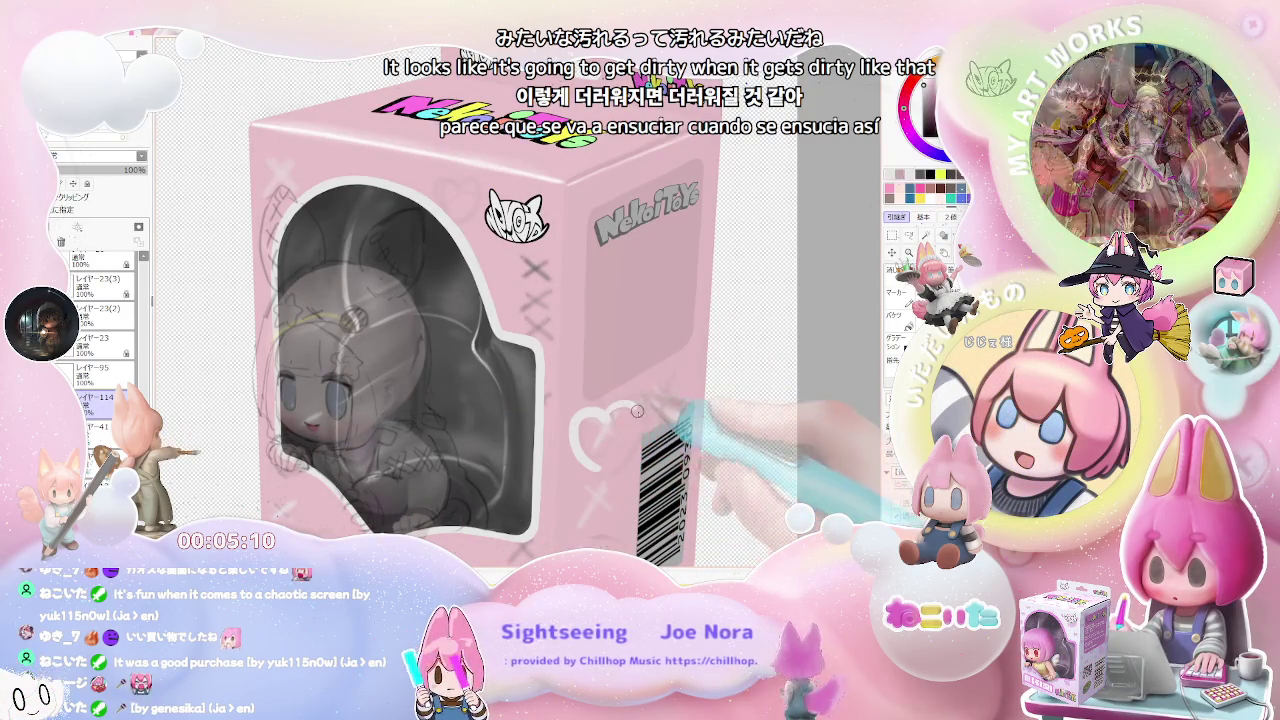
Pan around the box and doodle a second small heart beside the cat logo.
scroll(601, 458, "down", 2)
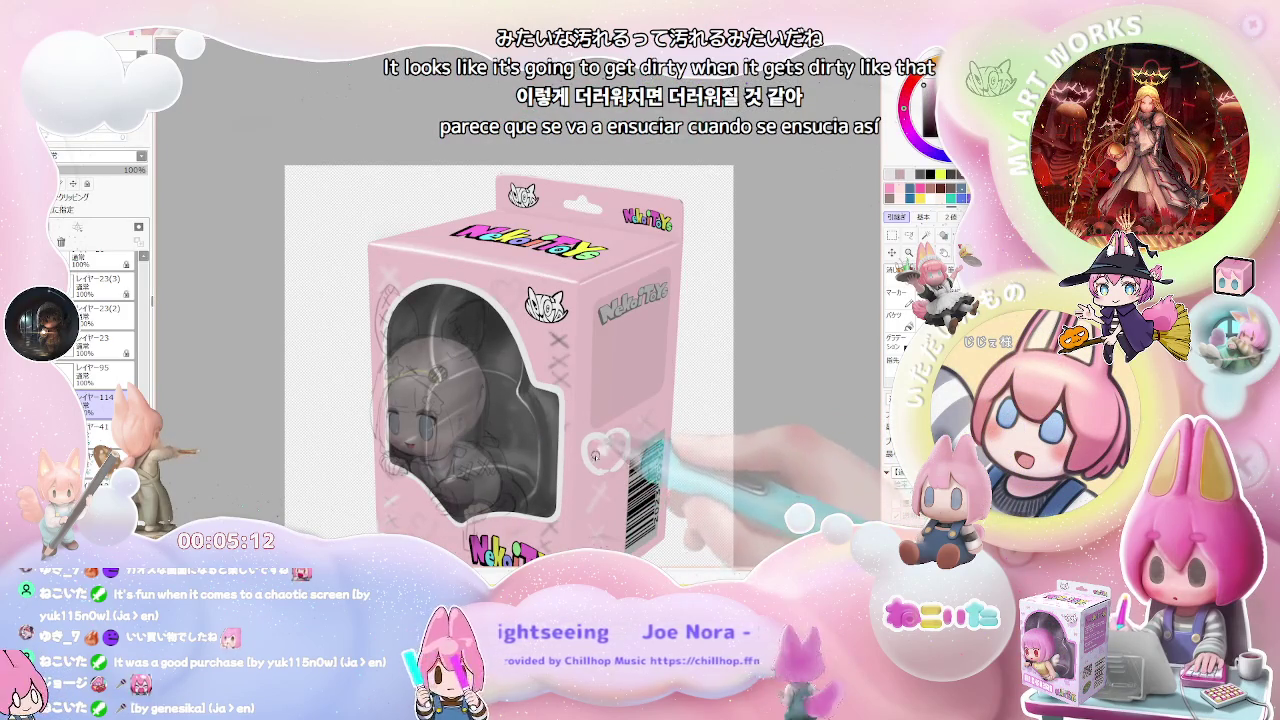
left_click_drag(600, 466, 585, 504)
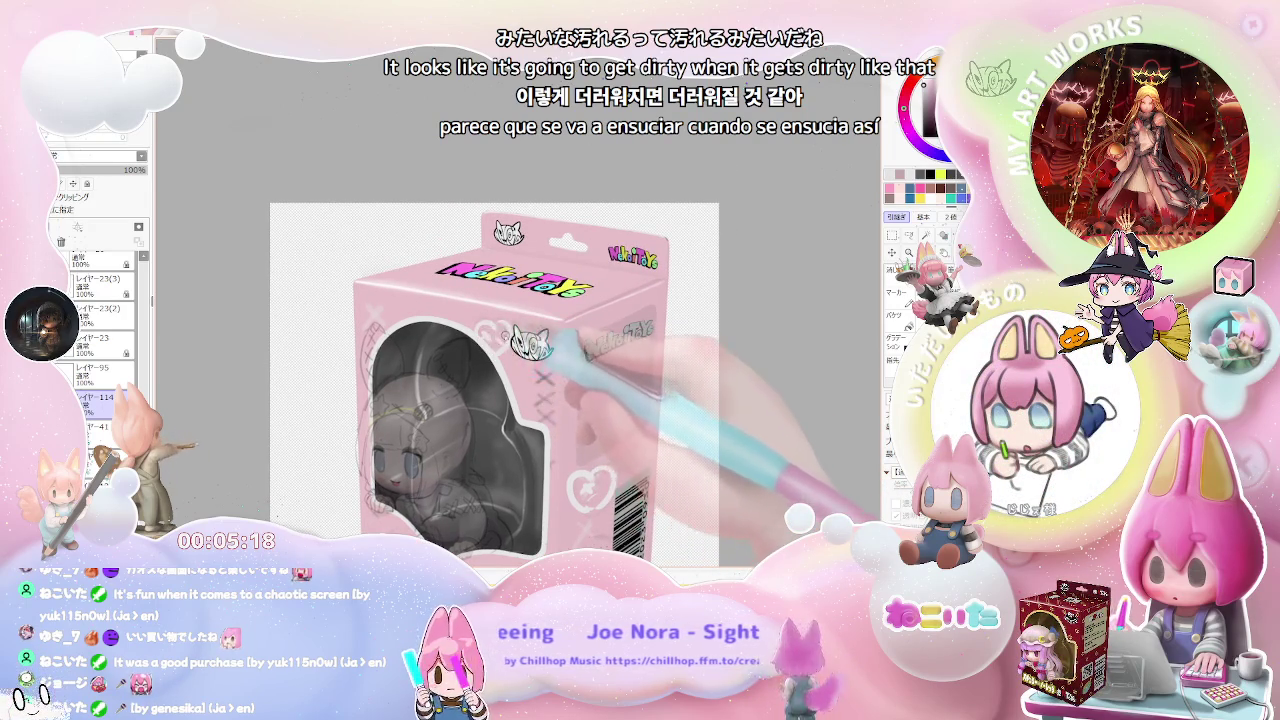
scroll(484, 334, "down", 1)
left_click_drag(648, 474, 624, 472)
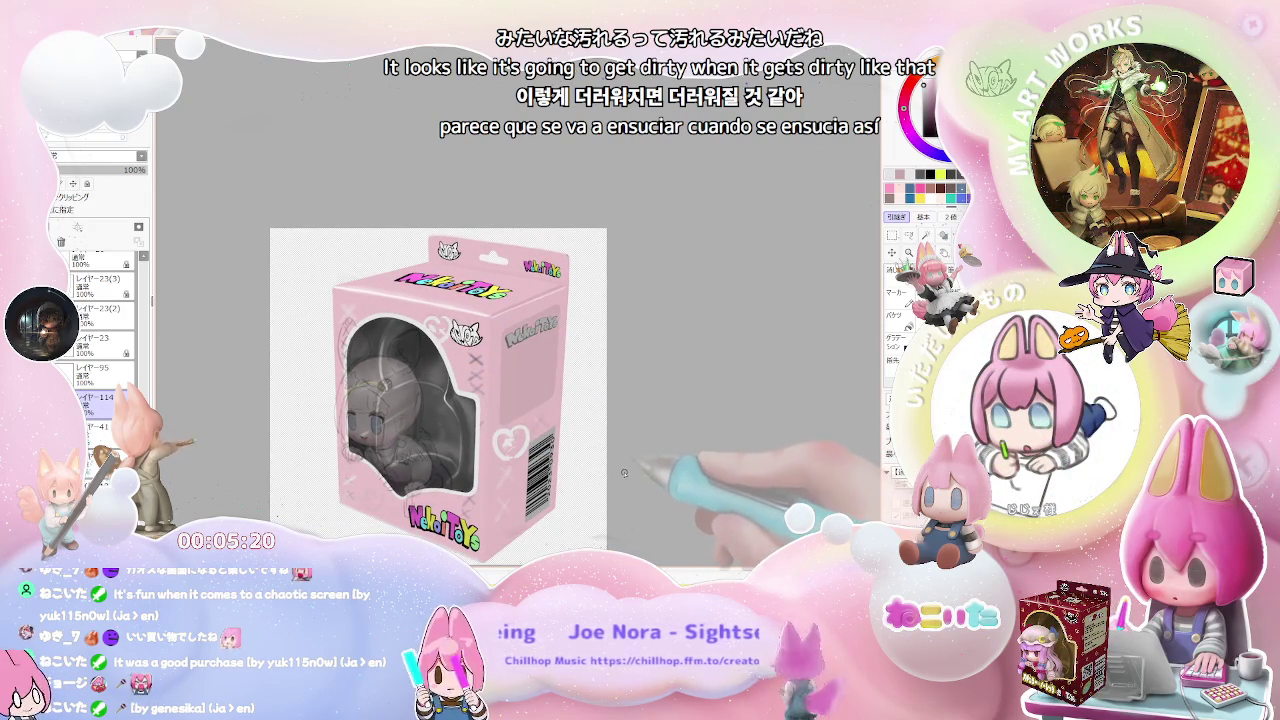
scroll(620, 479, "up", 1)
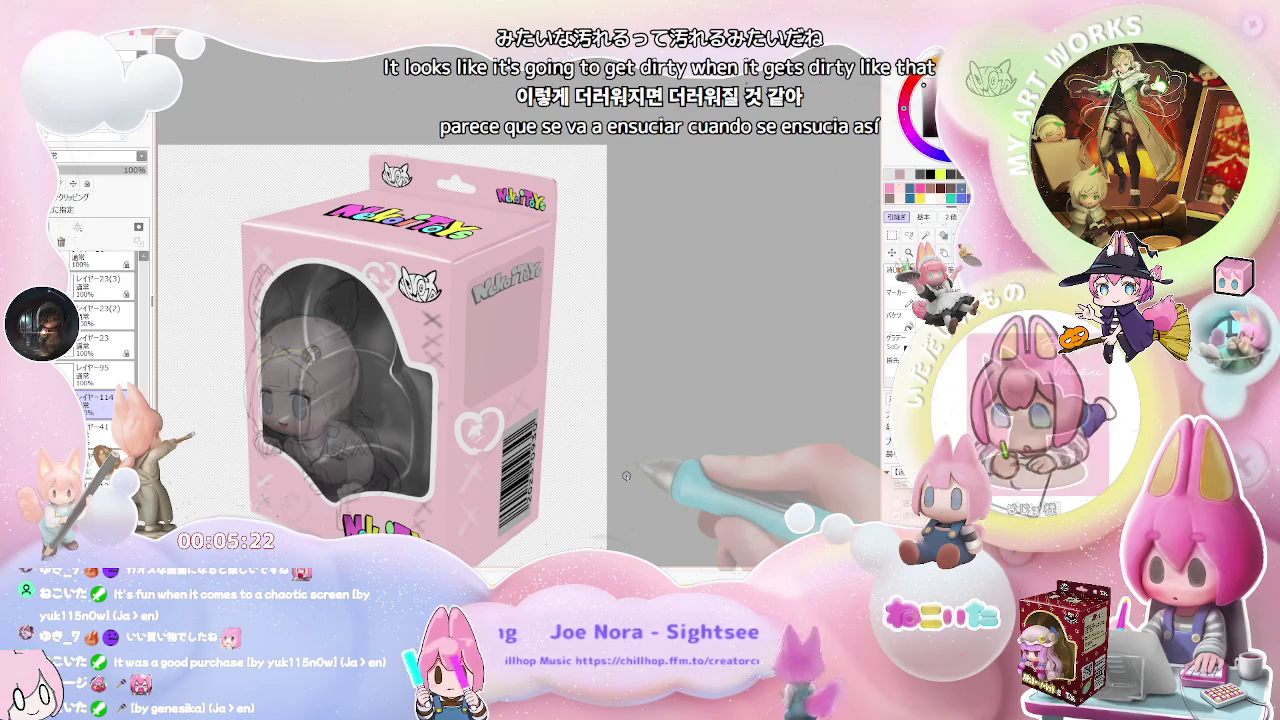
scroll(626, 475, "up", 1)
scroll(626, 476, "down", 2)
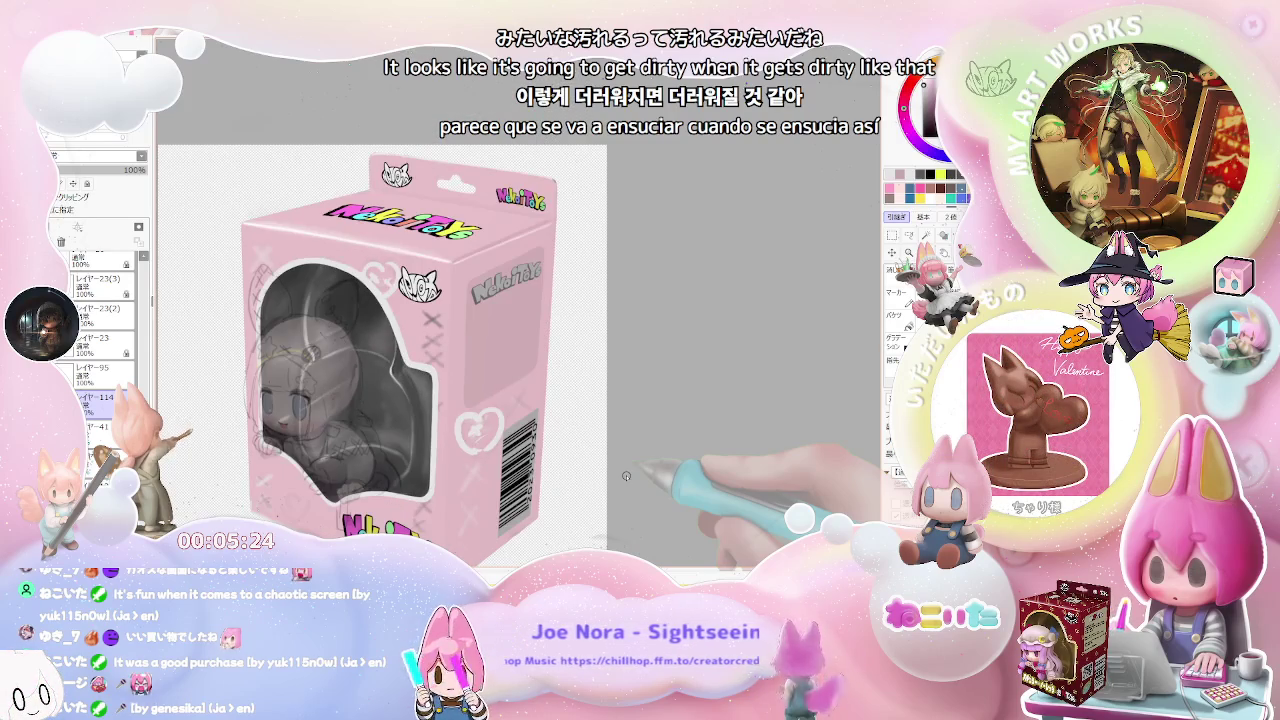
scroll(626, 476, "up", 2)
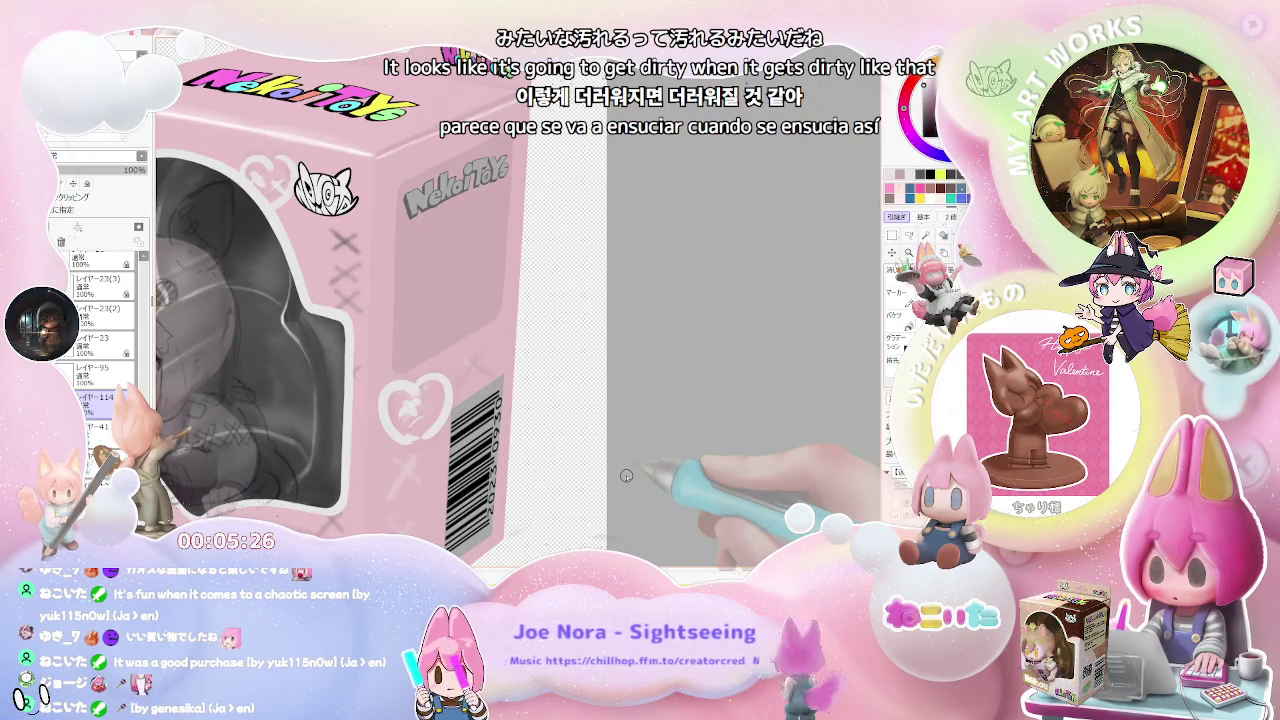
left_click_drag(230, 410, 404, 454)
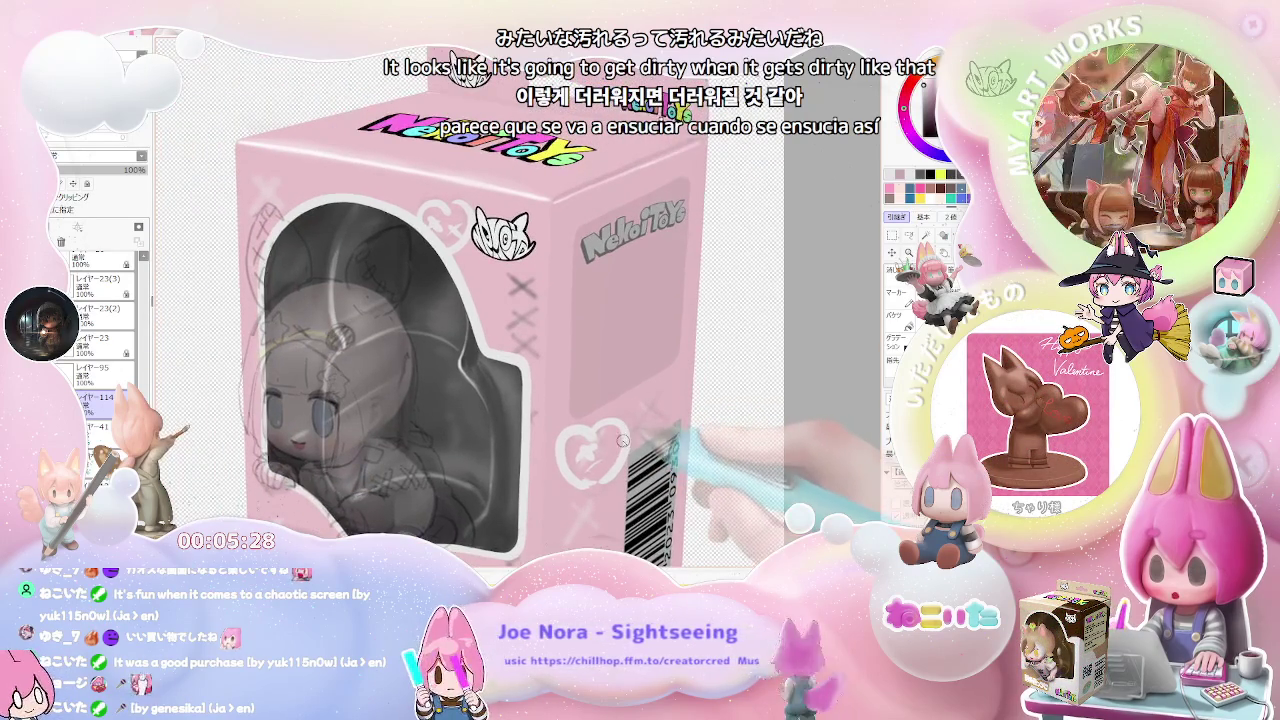